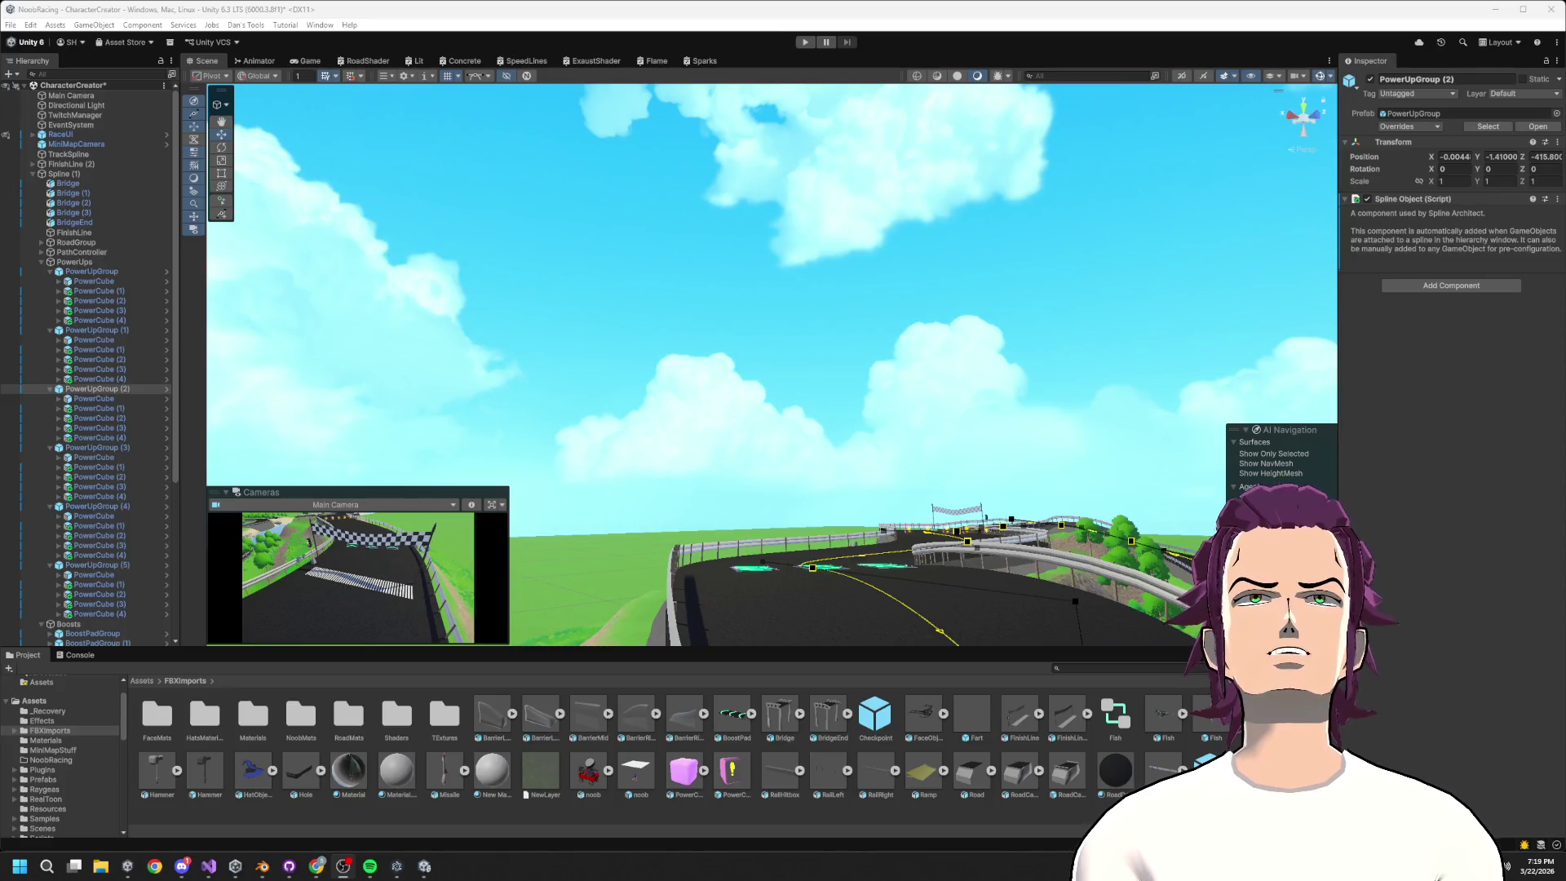
Run the racing game in Play mode and let the karts race through to lap 3
left_click(804, 42)
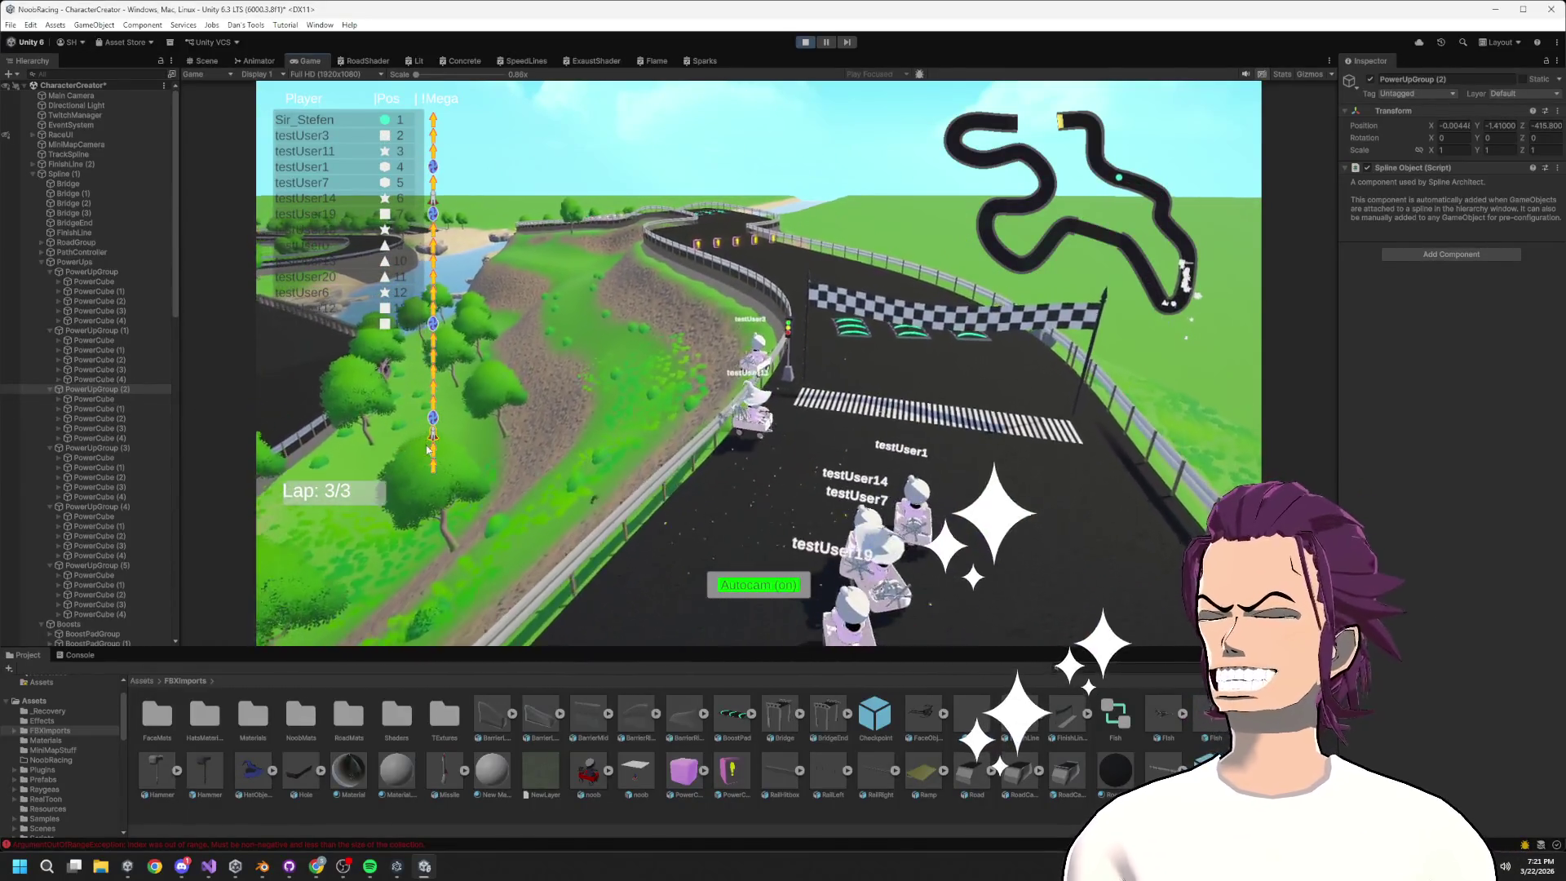
left_click(261, 870)
left_click(261, 869)
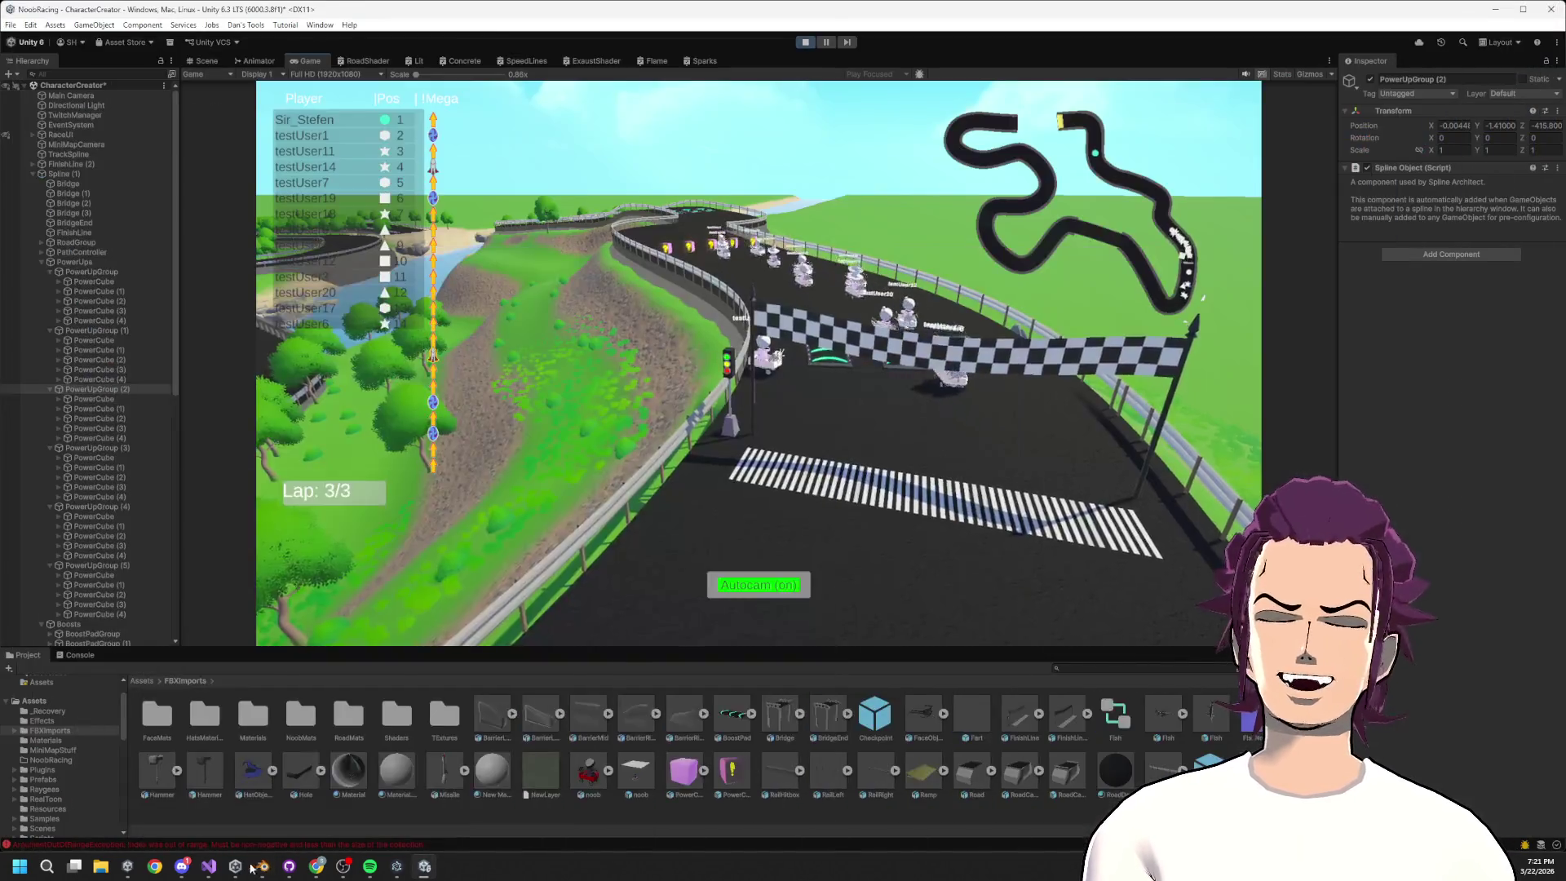
left_click(214, 869)
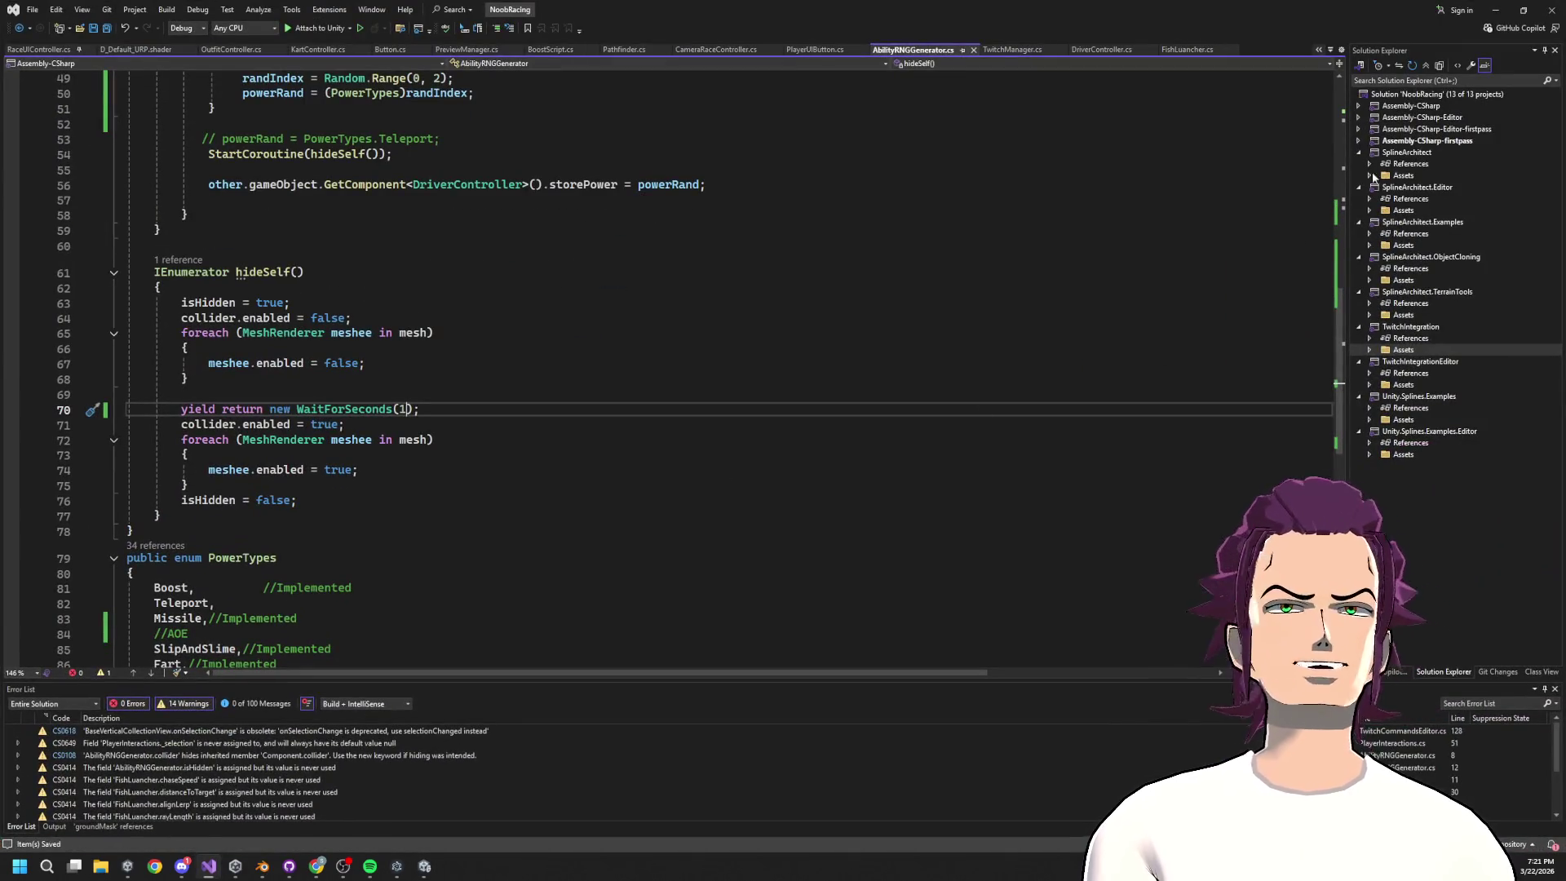
left_click(1496, 9)
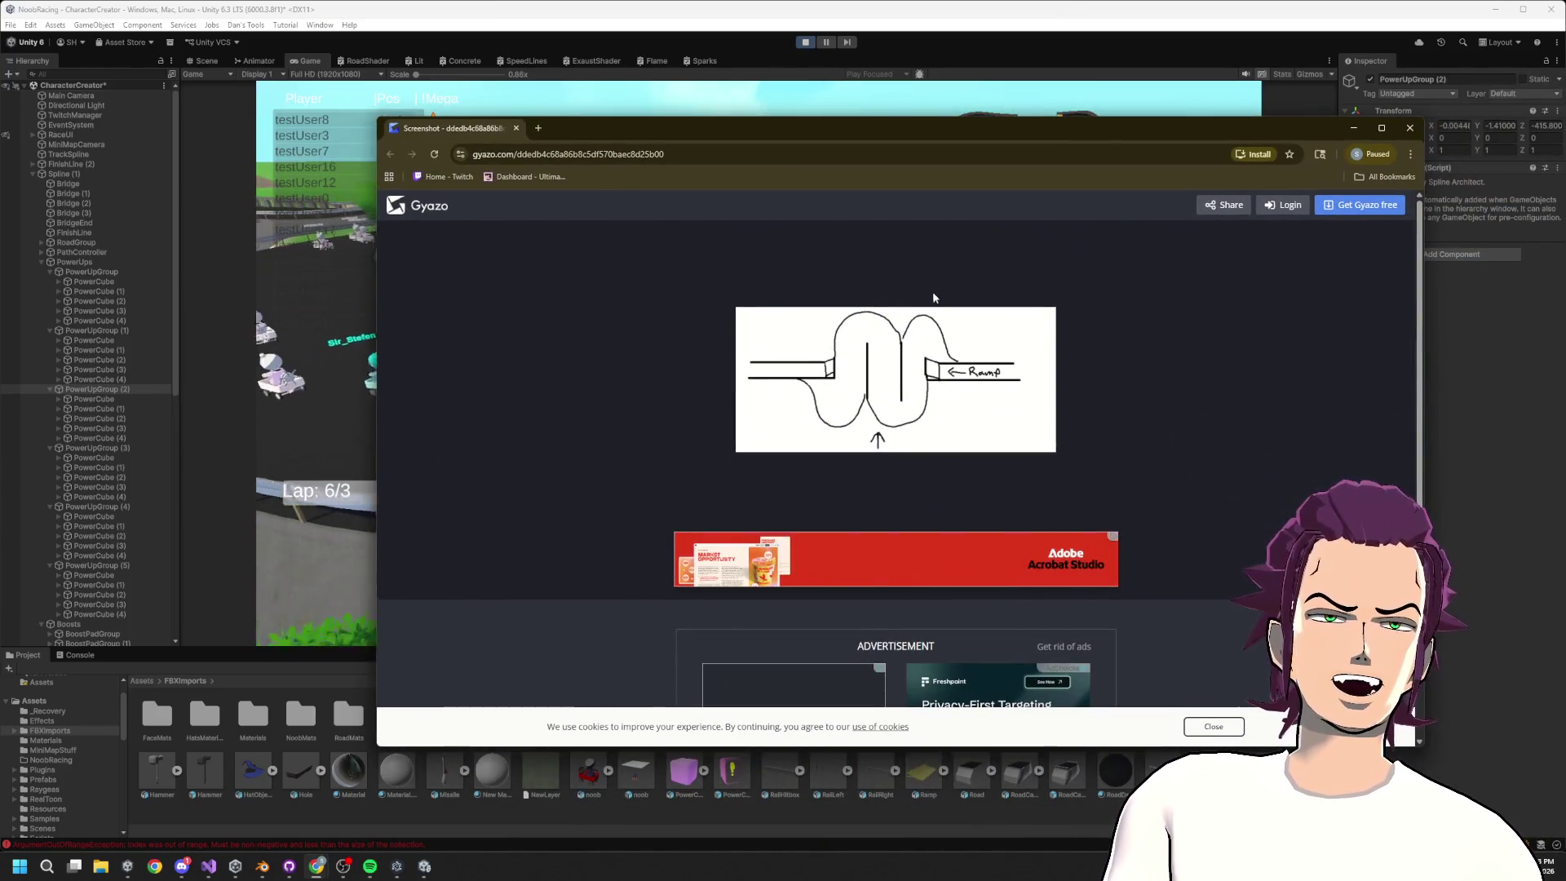
left_click(1354, 128)
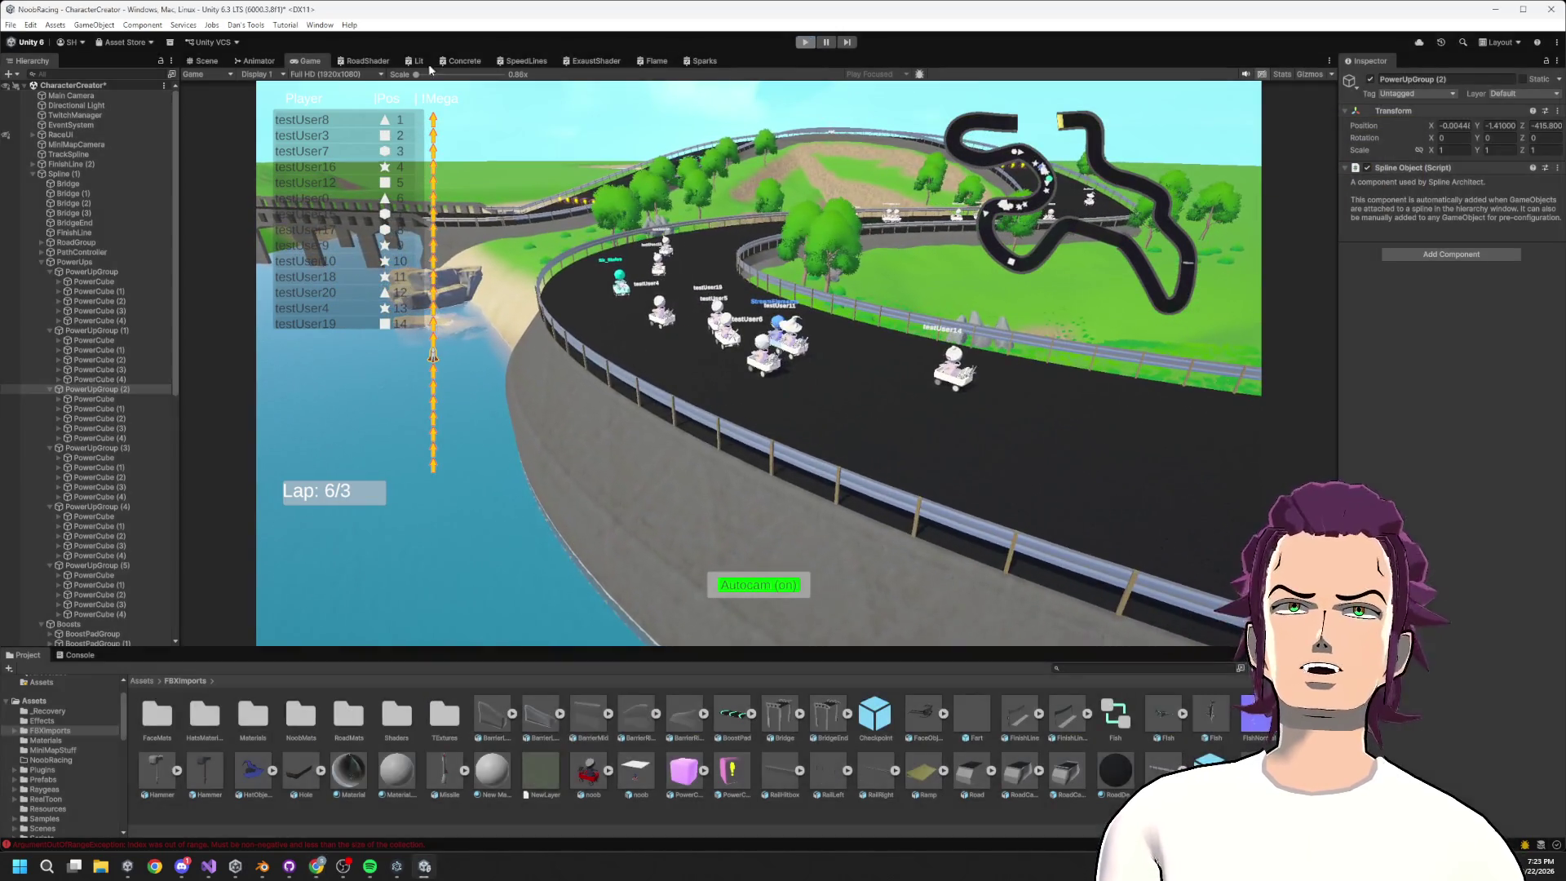
Switch to the Scene view, frame Spline (3), and fly the view across the river
left_click(204, 61)
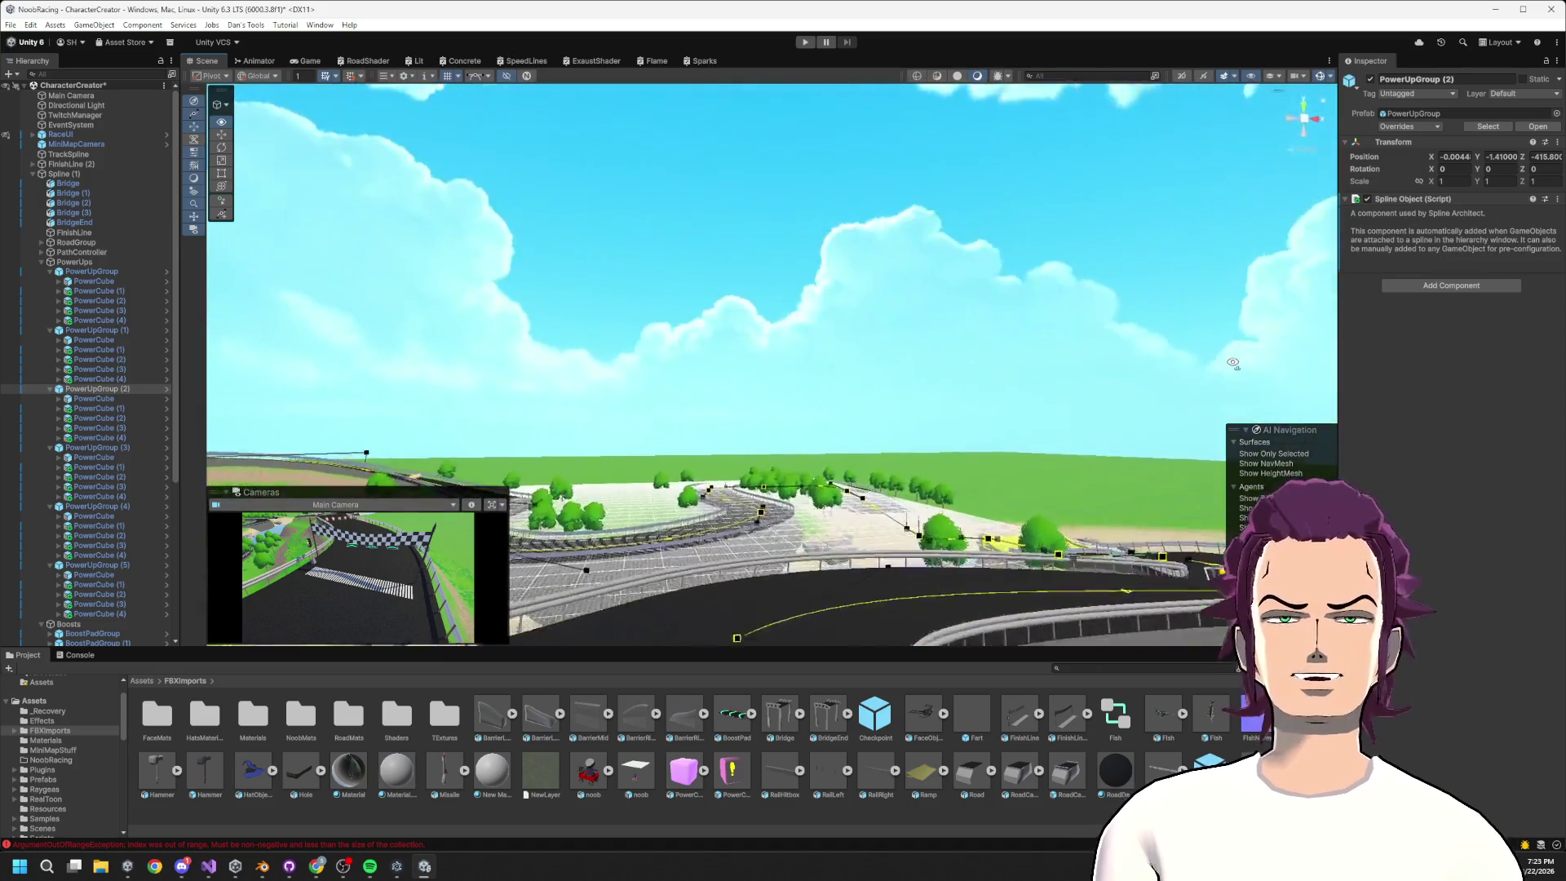
mouse_move(1233, 364)
left_mouse_down()
mouse_move(1281, 439)
mouse_move(1437, 472)
mouse_move(1414, 457)
left_mouse_up()
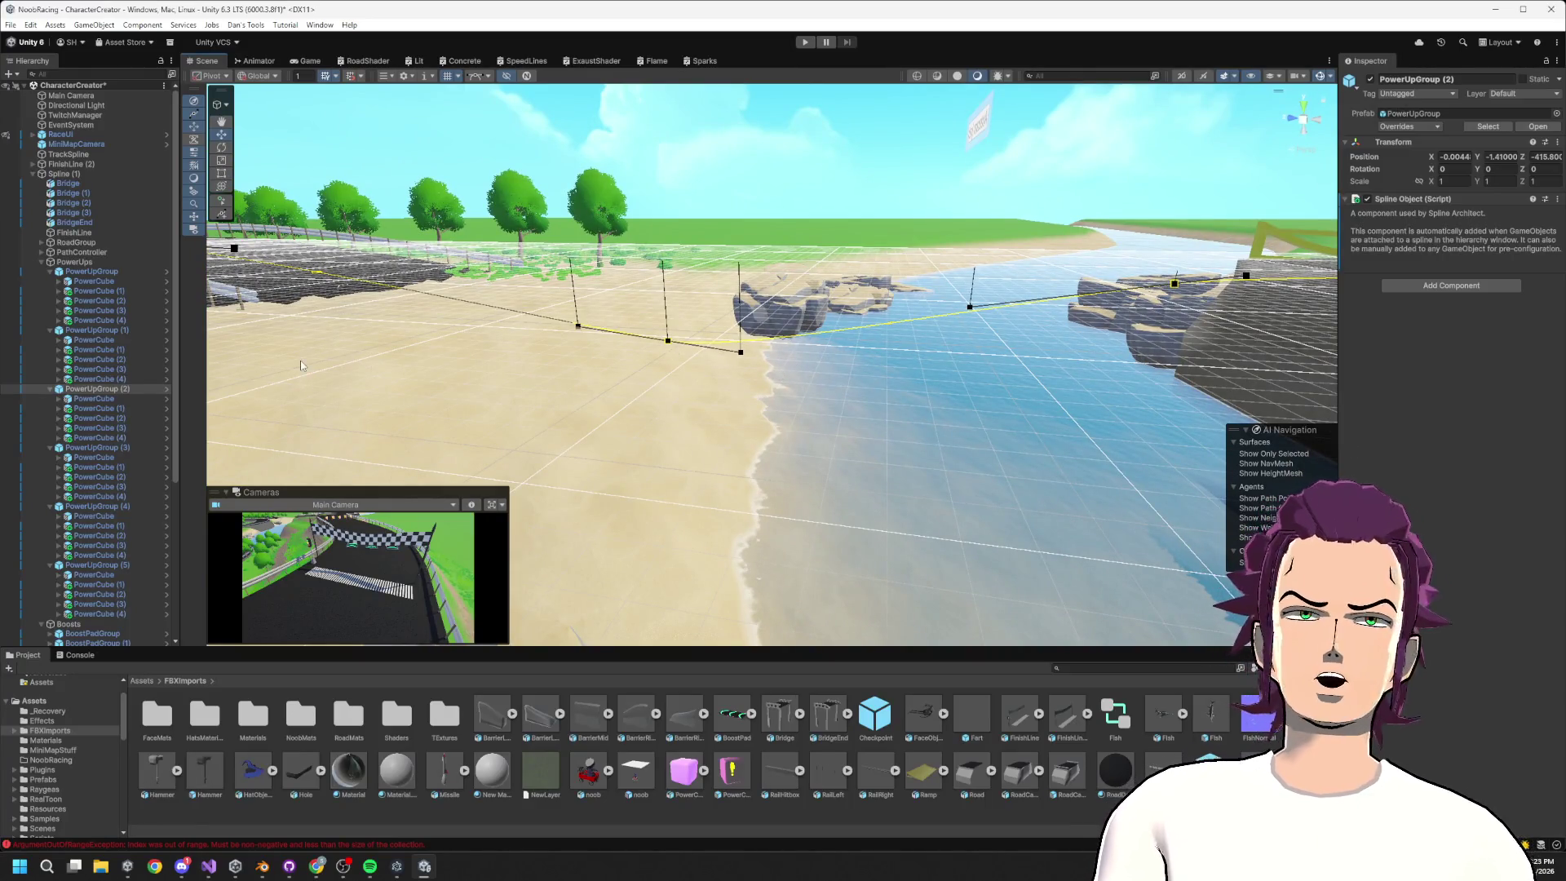
right_click(33, 181)
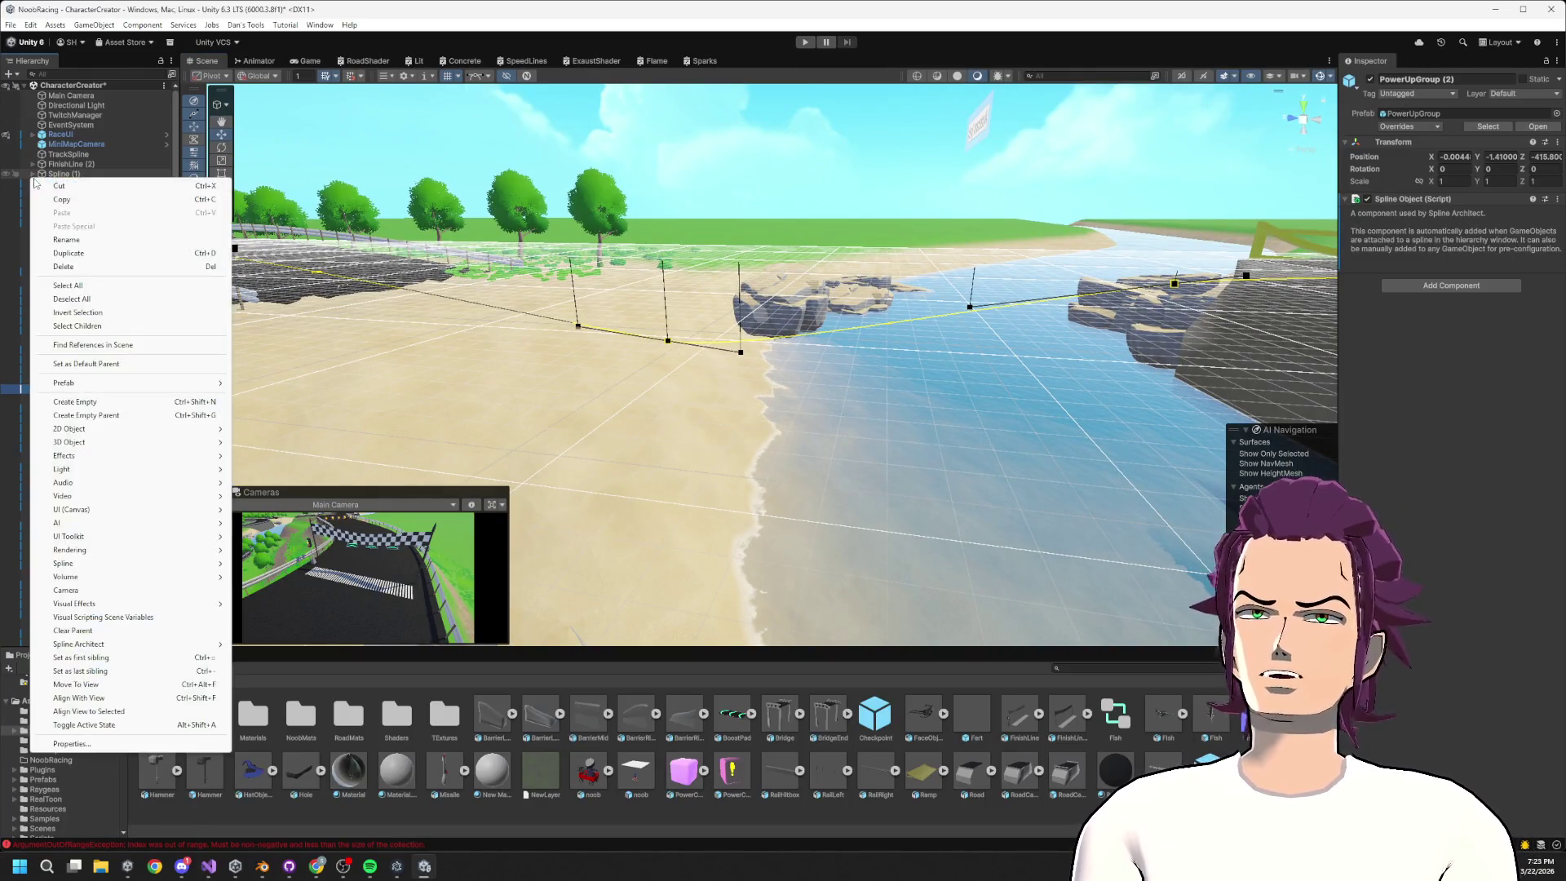
key("Escape")
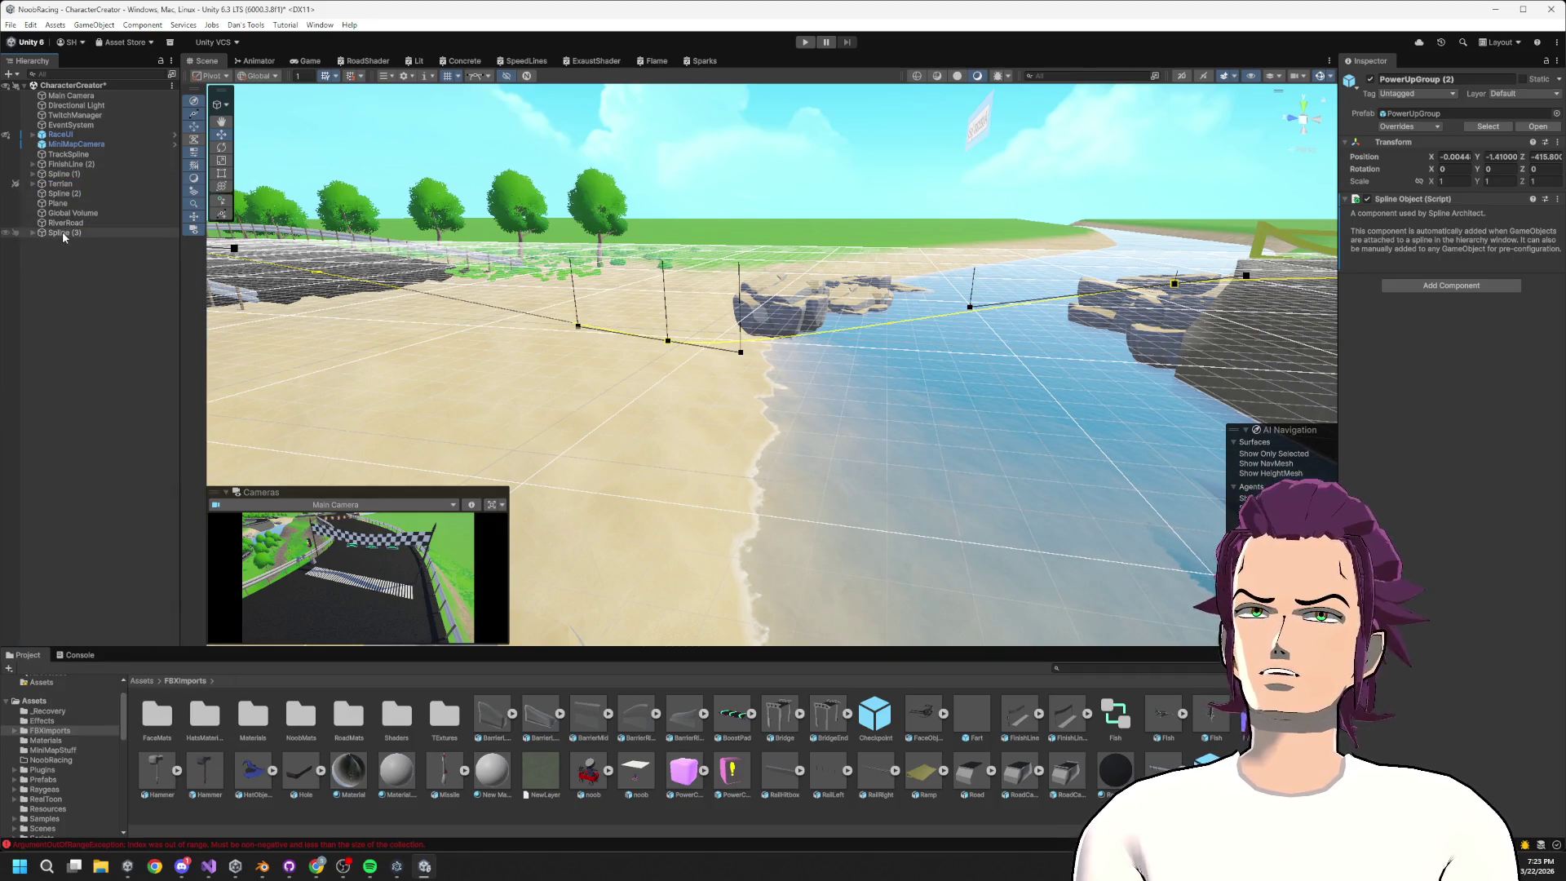
double_click(63, 233)
mouse_move(846, 488)
left_mouse_down()
mouse_move(687, 455)
mouse_move(346, 494)
mouse_move(536, 365)
left_mouse_up()
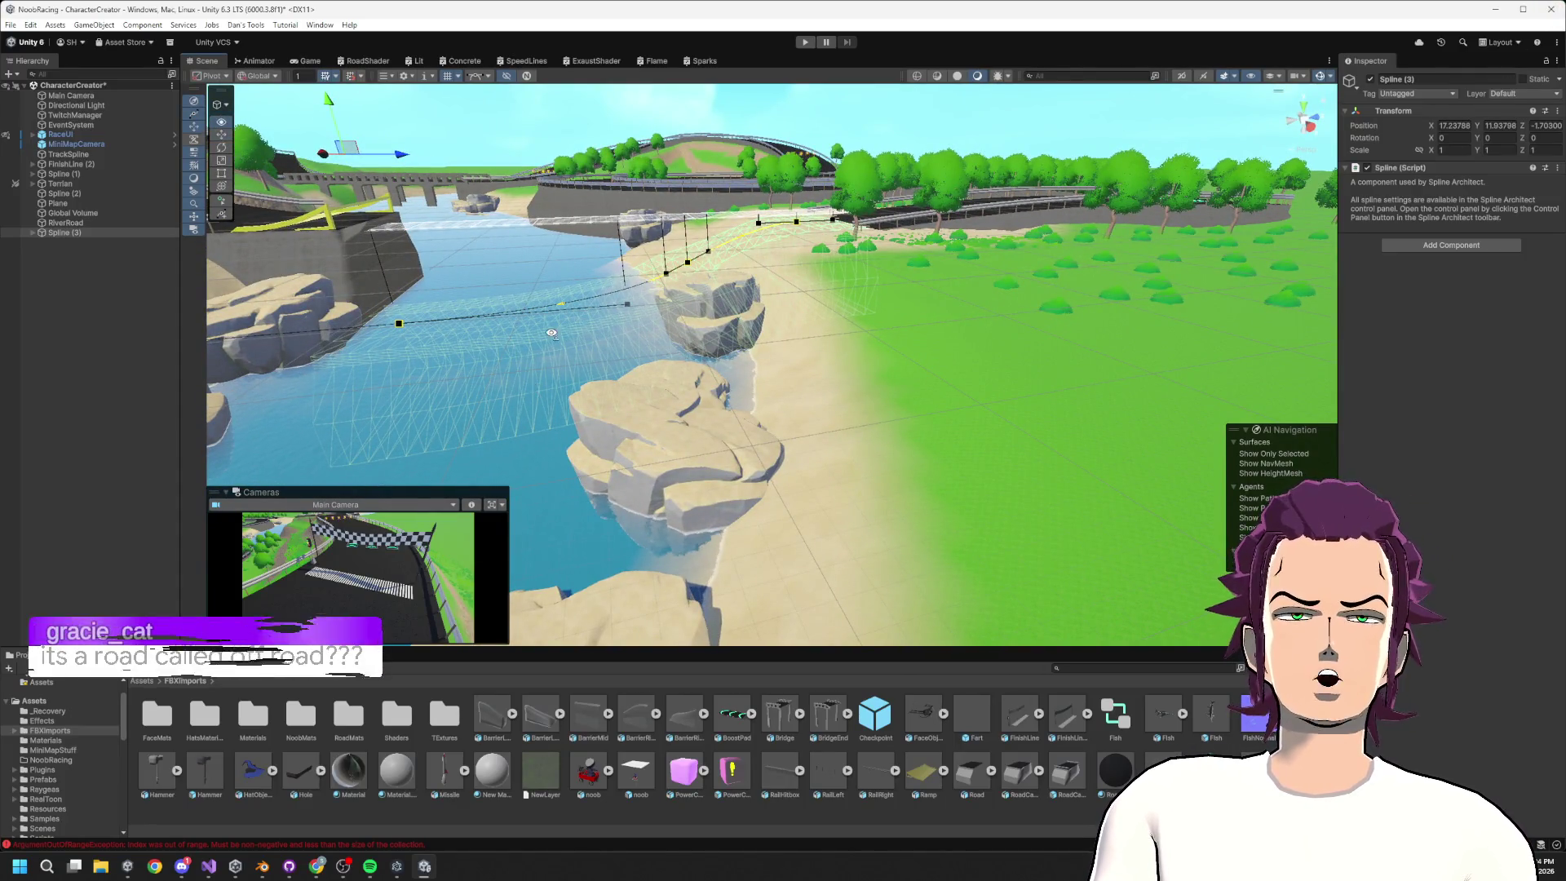
mouse_move(532, 380)
left_mouse_down()
mouse_move(531, 334)
mouse_move(501, 315)
left_mouse_up()
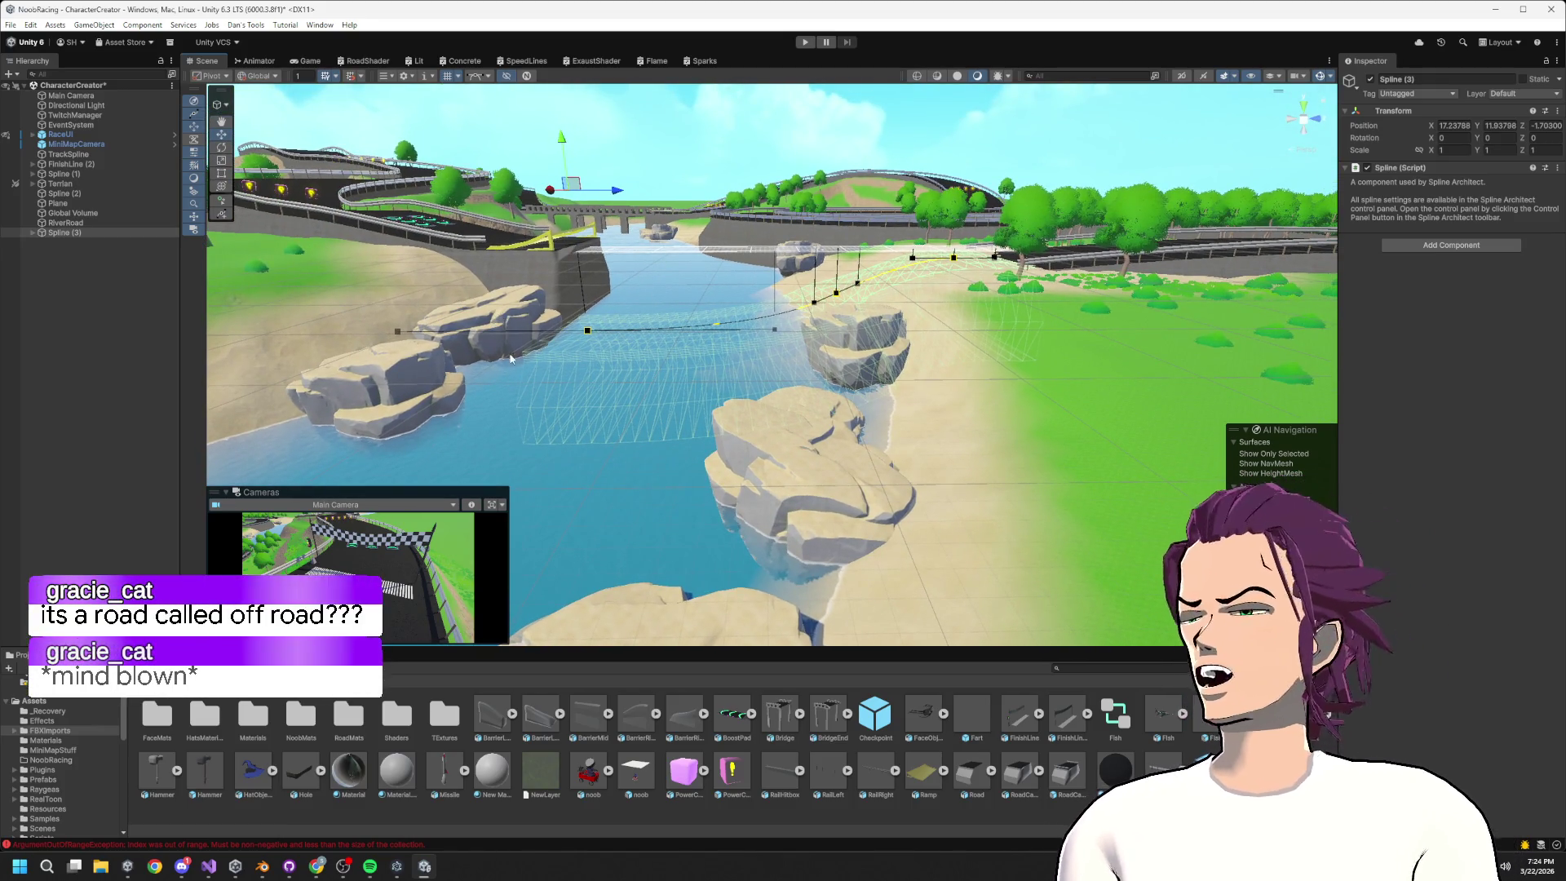
scroll(771, 324, "up", 10)
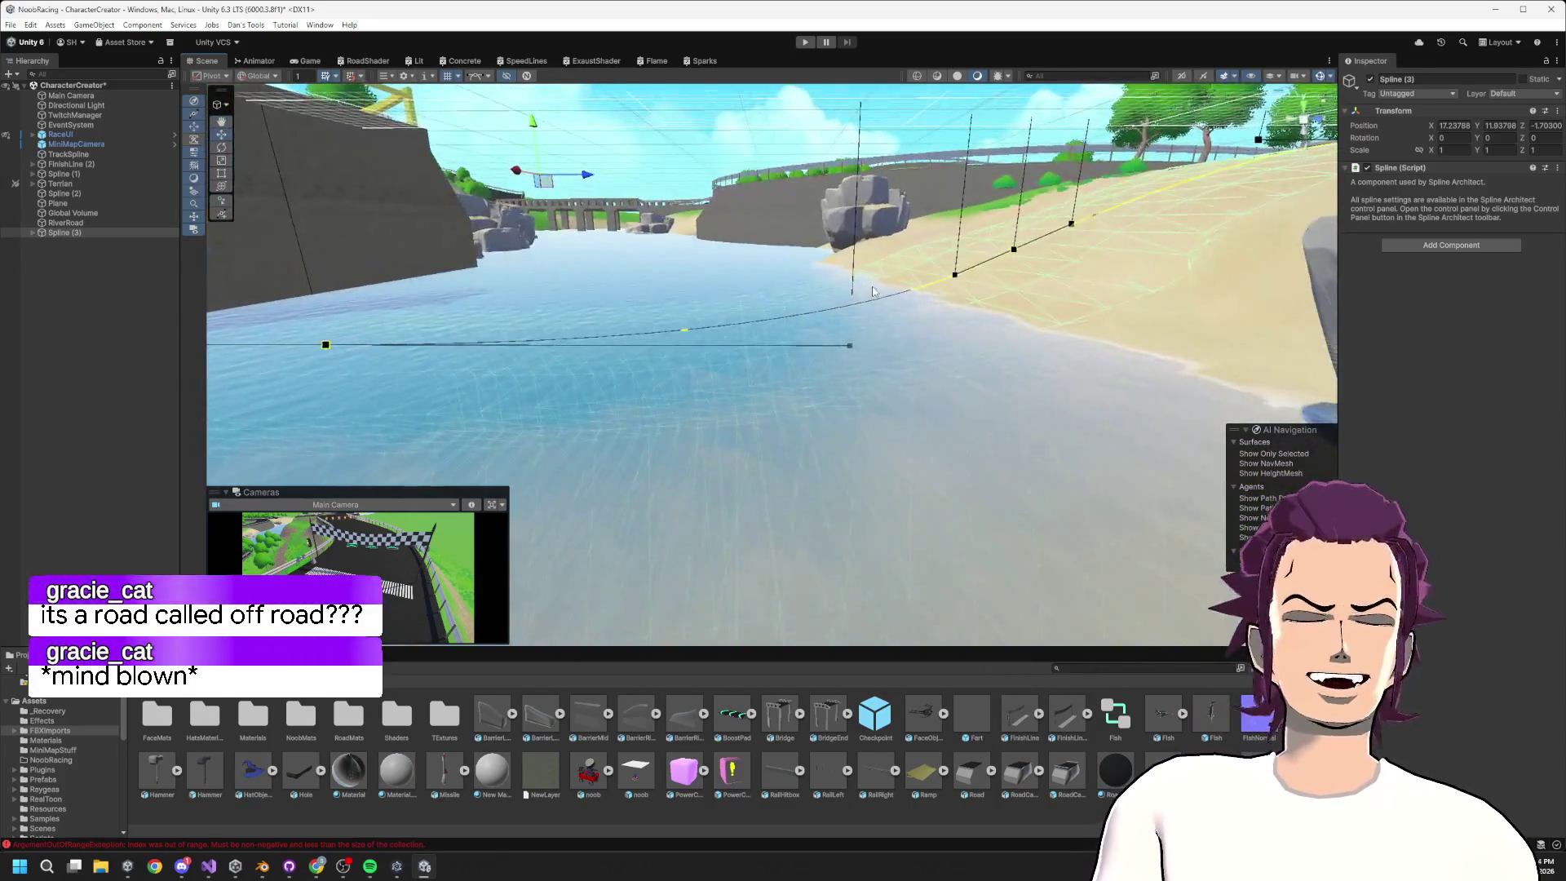
mouse_move(985, 262)
left_mouse_down()
mouse_move(873, 393)
mouse_move(971, 387)
mouse_move(1194, 493)
left_mouse_up()
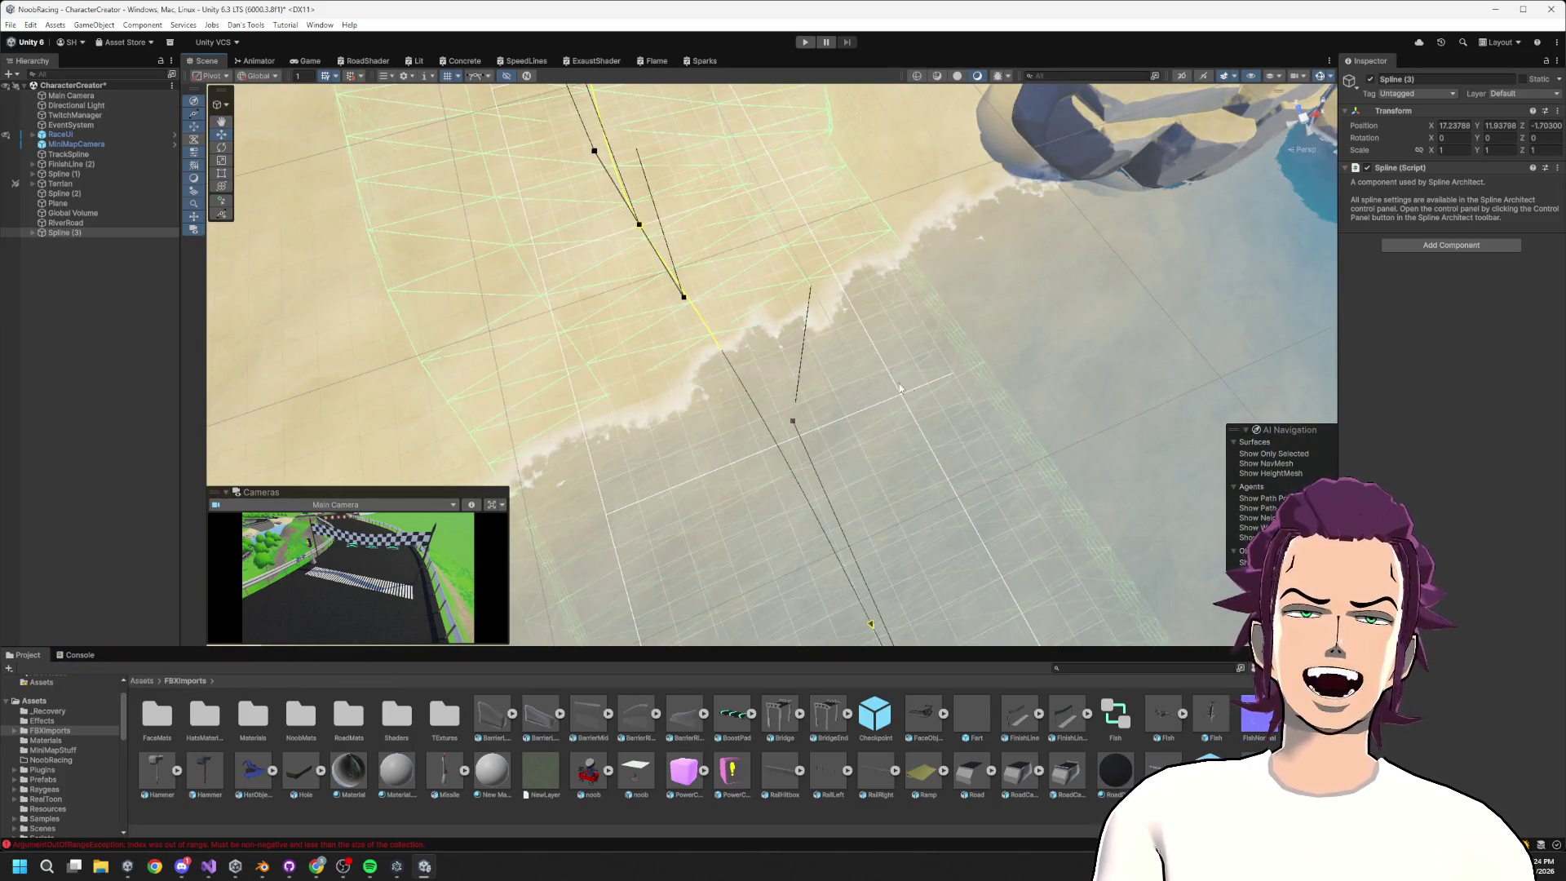
mouse_move(901, 388)
left_mouse_down()
mouse_move(898, 360)
mouse_move(1095, 415)
mouse_move(667, 458)
left_mouse_up()
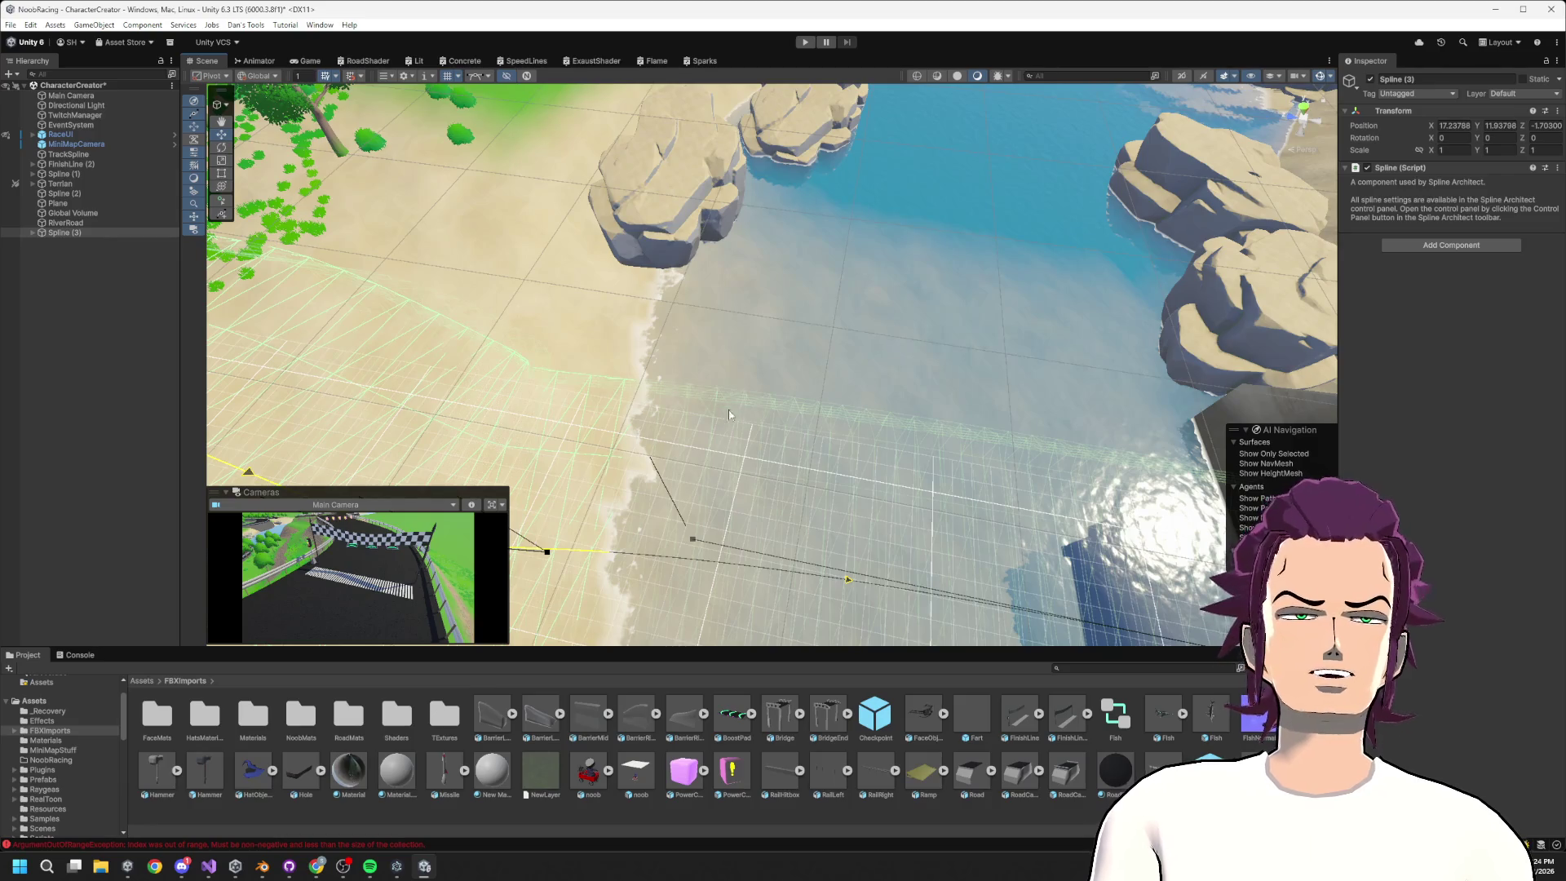
left_click_drag(767, 394, 683, 361)
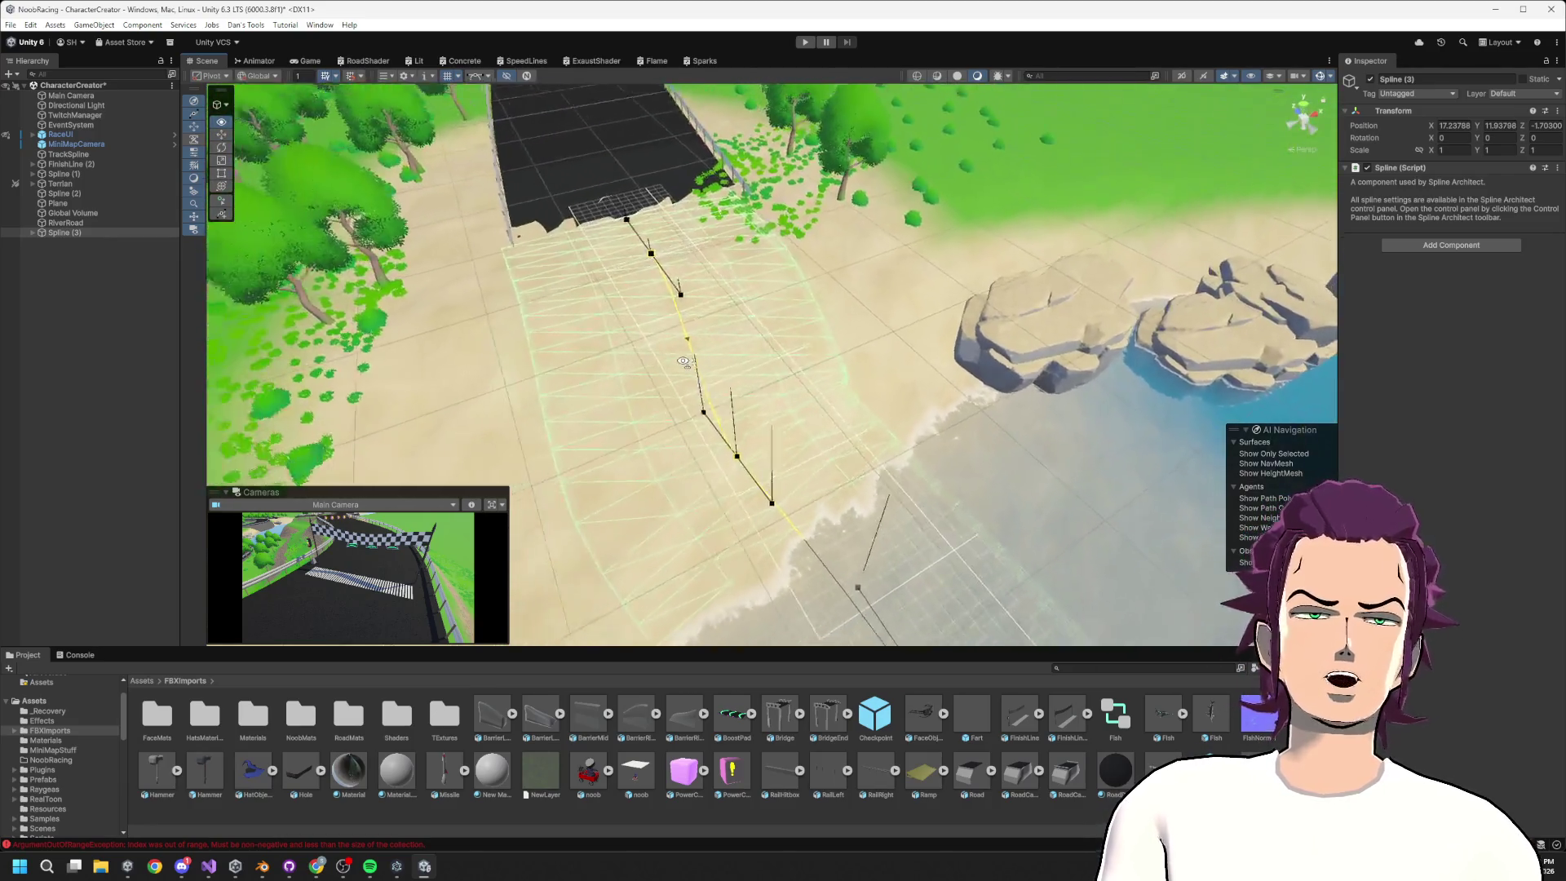
left_click_drag(803, 401, 949, 420)
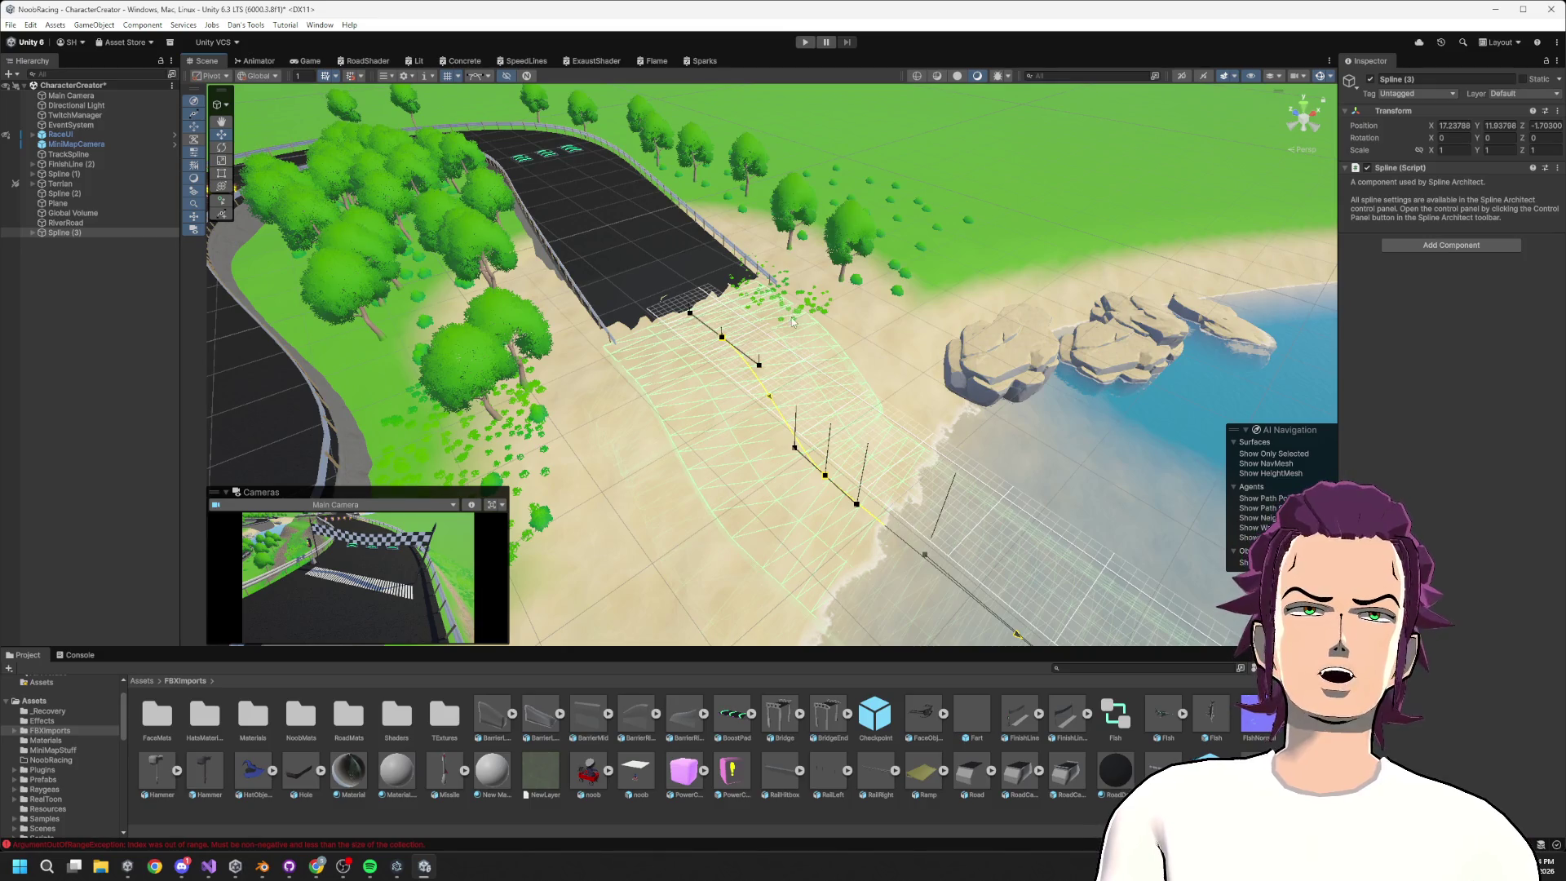
mouse_move(792, 322)
left_mouse_down()
mouse_move(929, 445)
mouse_move(971, 391)
left_mouse_up()
left_click_drag(747, 392, 732, 378)
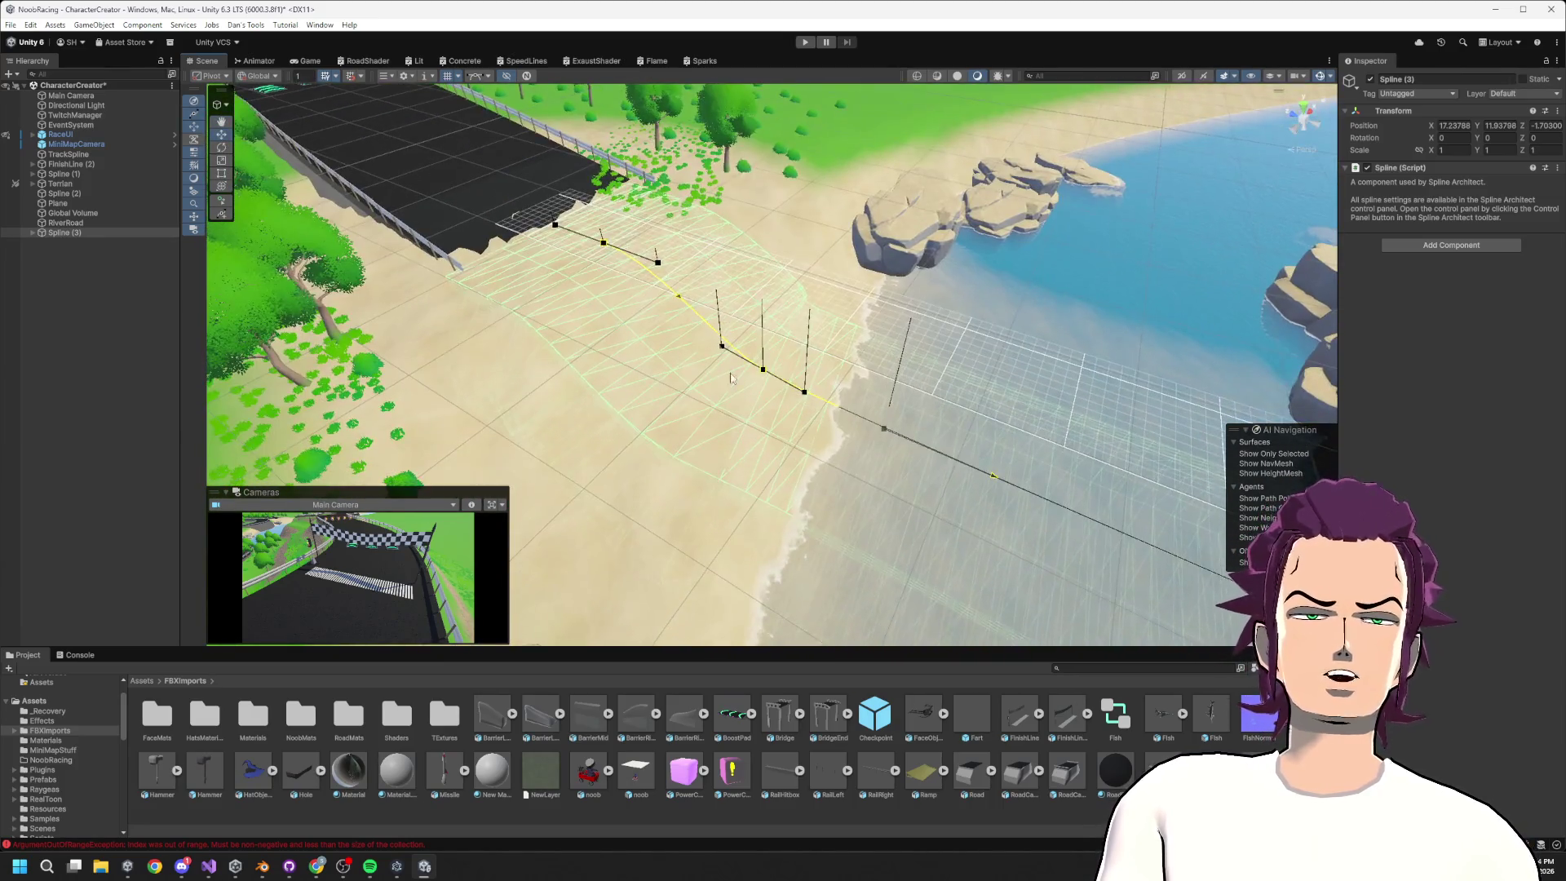
mouse_move(831, 492)
left_mouse_down()
mouse_move(841, 501)
mouse_move(976, 382)
mouse_move(1000, 287)
left_mouse_up()
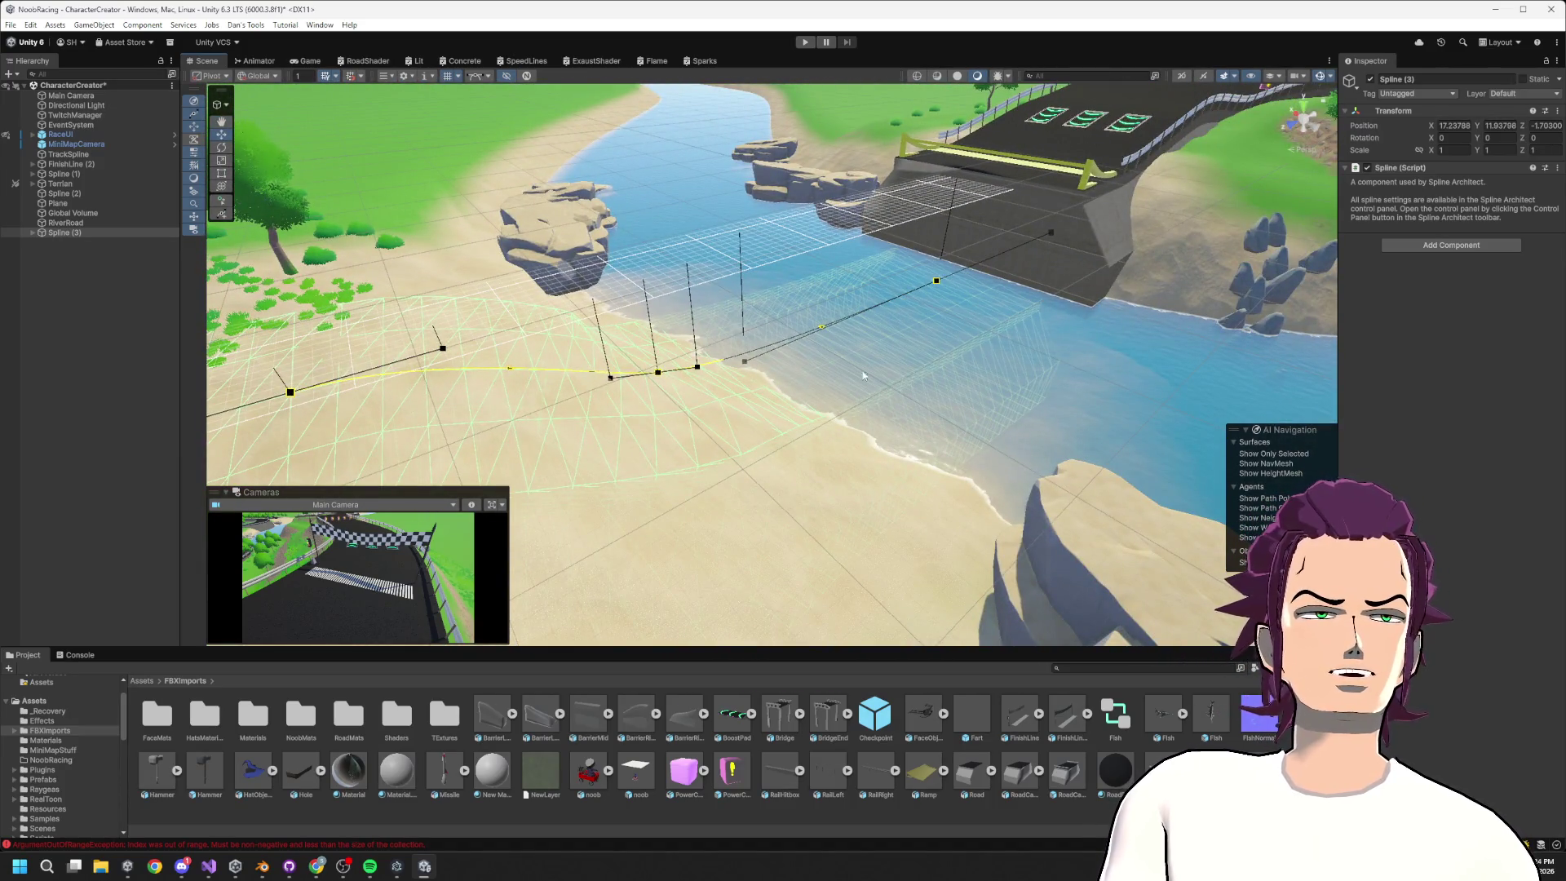
left_click_drag(1028, 299, 1042, 277)
left_click_drag(866, 310, 833, 330)
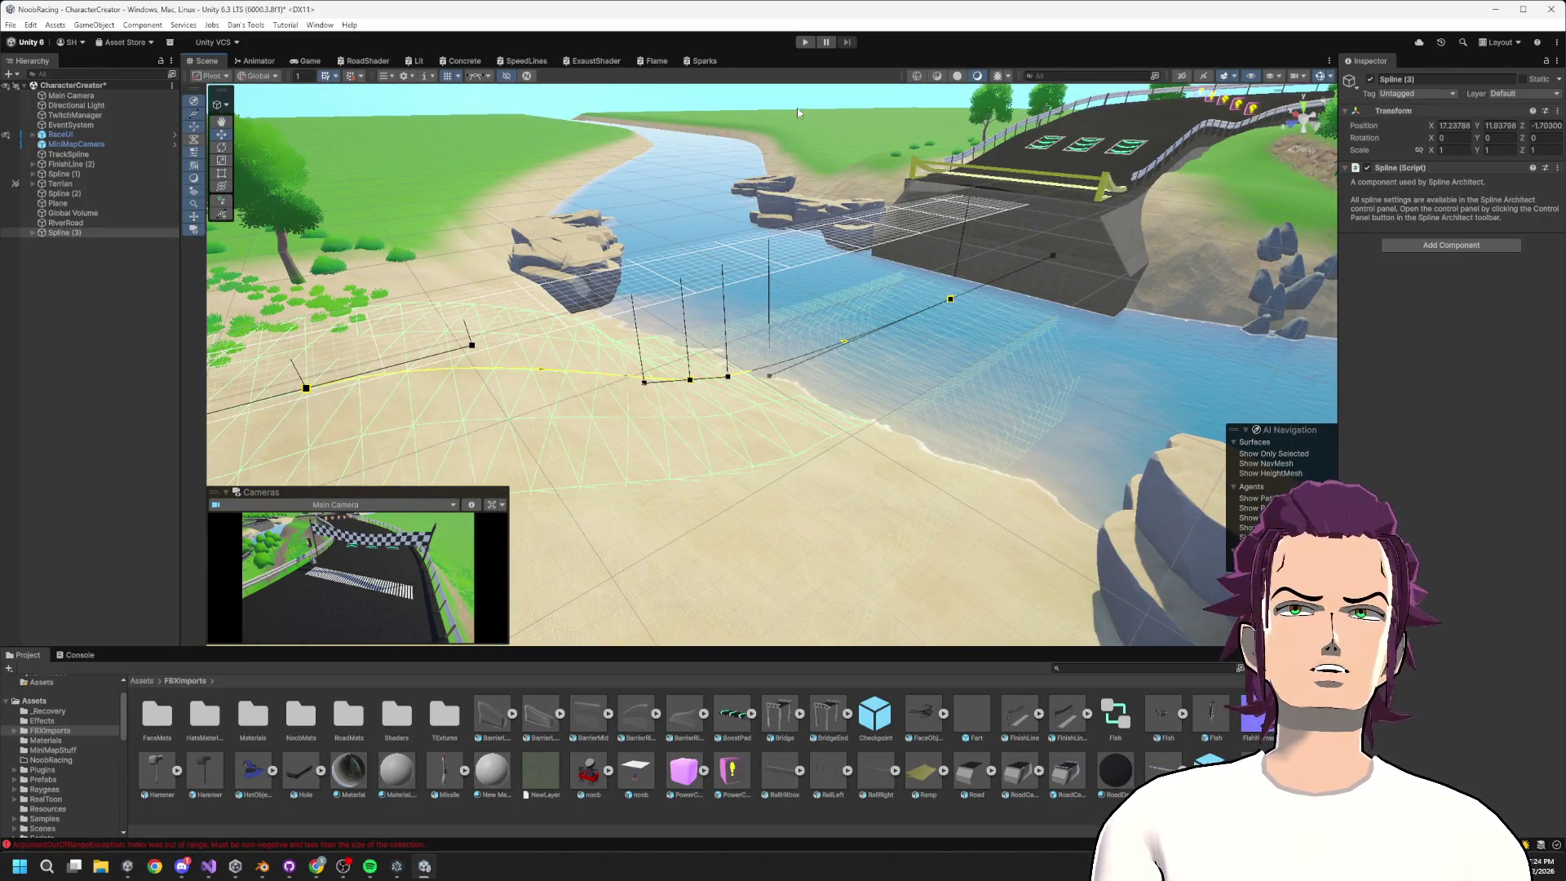
mouse_move(557, 236)
left_mouse_down()
mouse_move(1014, 373)
mouse_move(724, 266)
left_mouse_up()
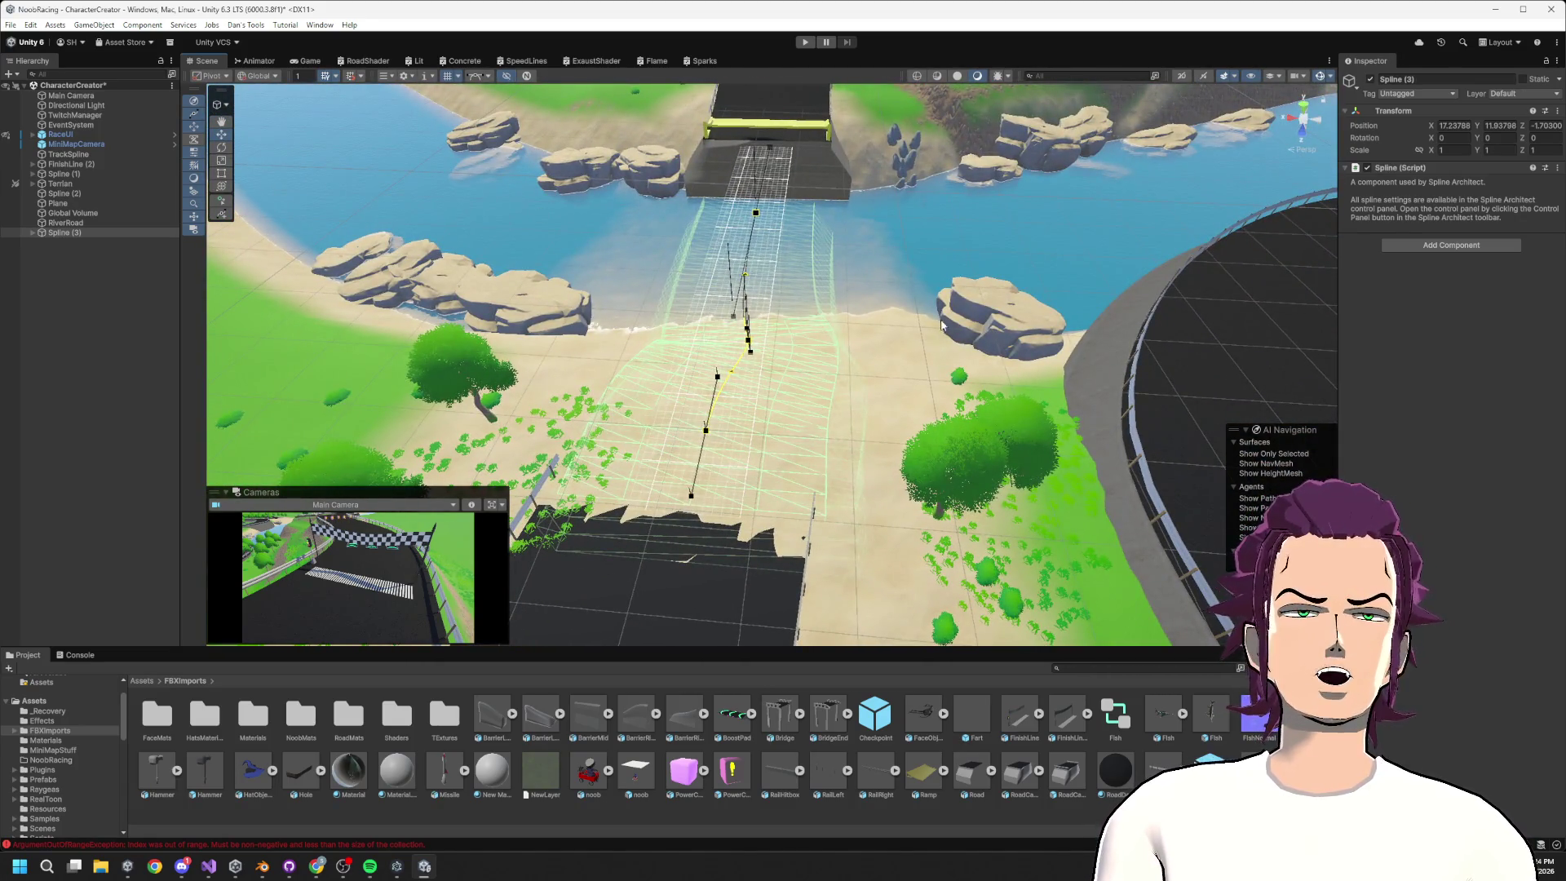
mouse_move(942, 324)
left_mouse_down()
mouse_move(1134, 220)
mouse_move(795, 303)
left_mouse_up()
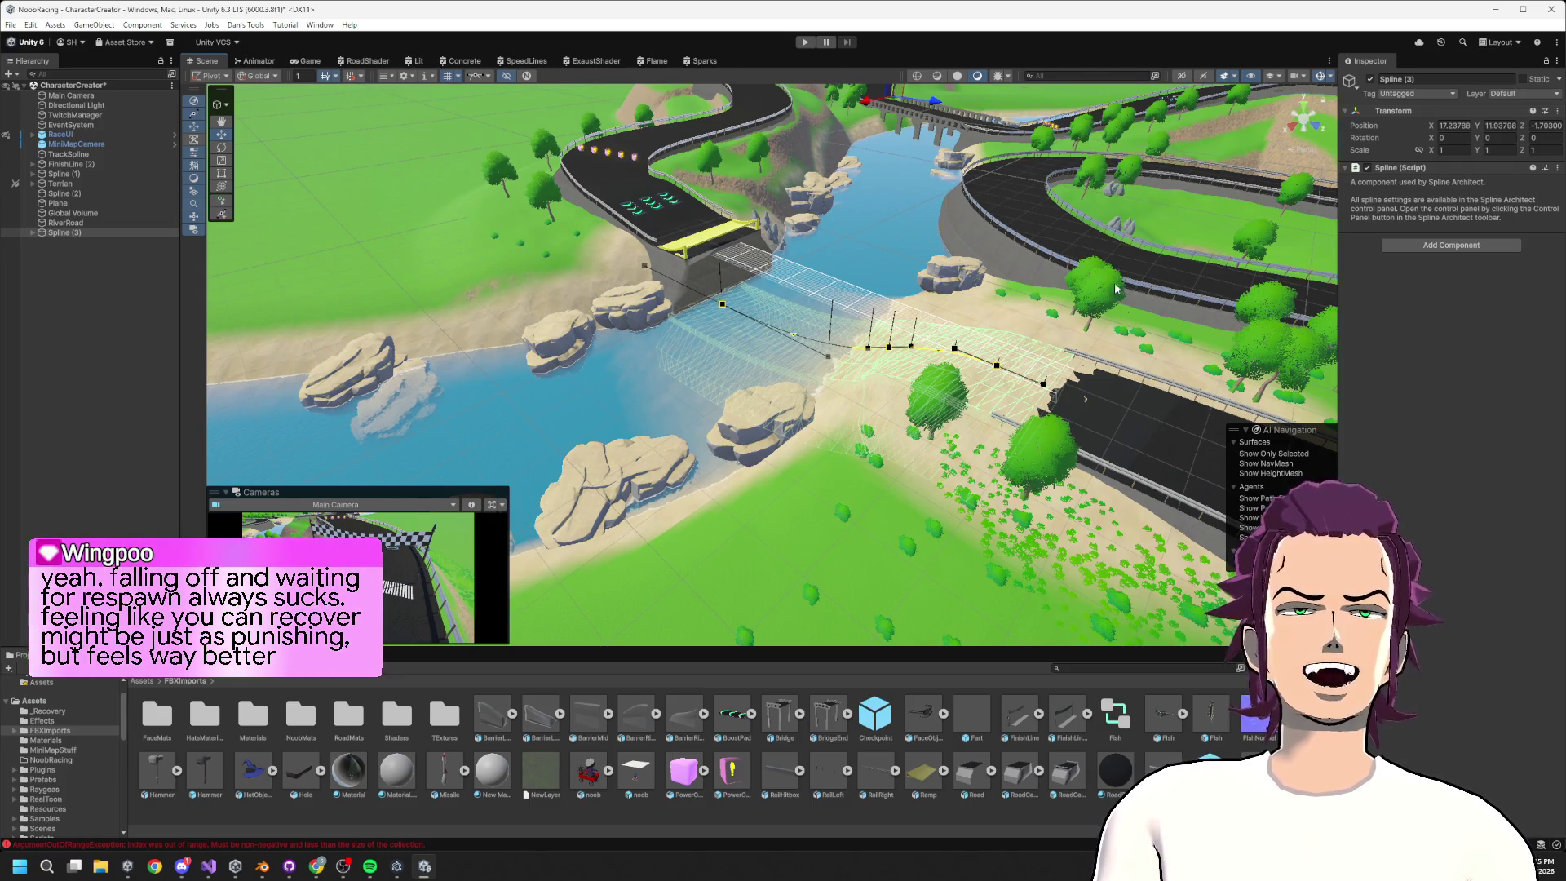
mouse_move(1045, 337)
left_mouse_down()
mouse_move(825, 269)
mouse_move(1085, 283)
mouse_move(1077, 296)
mouse_move(601, 217)
mouse_move(709, 188)
mouse_move(853, 193)
mouse_move(886, 223)
mouse_move(1268, 289)
mouse_move(1391, 361)
mouse_move(1352, 333)
mouse_move(960, 366)
left_mouse_up()
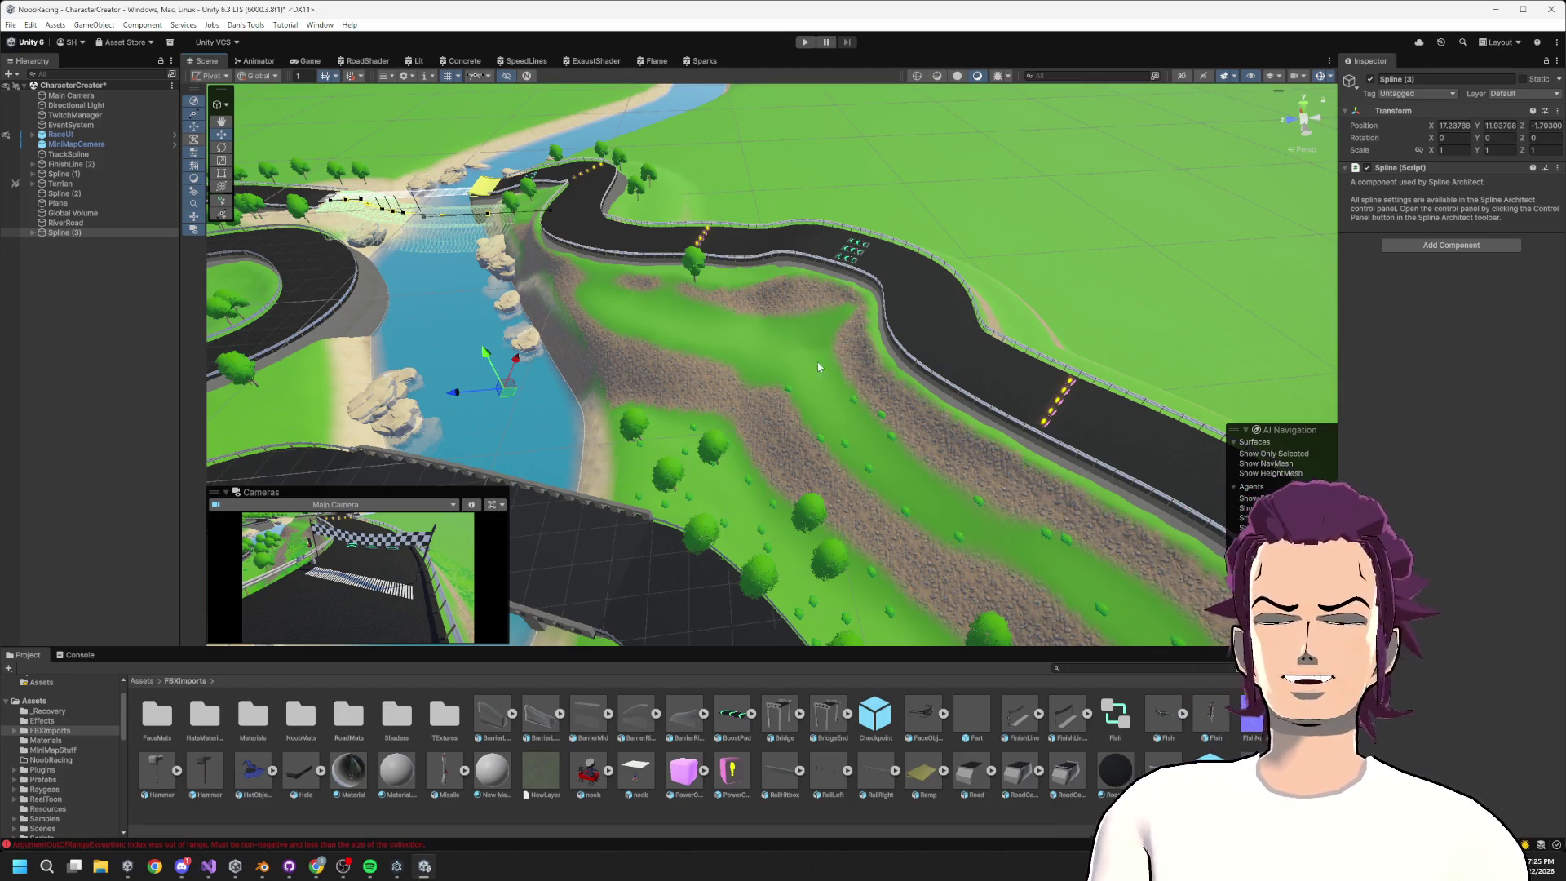
mouse_move(935, 359)
left_mouse_down()
mouse_move(1125, 478)
mouse_move(909, 340)
mouse_move(664, 422)
left_mouse_up()
scroll(669, 412, "up", 5)
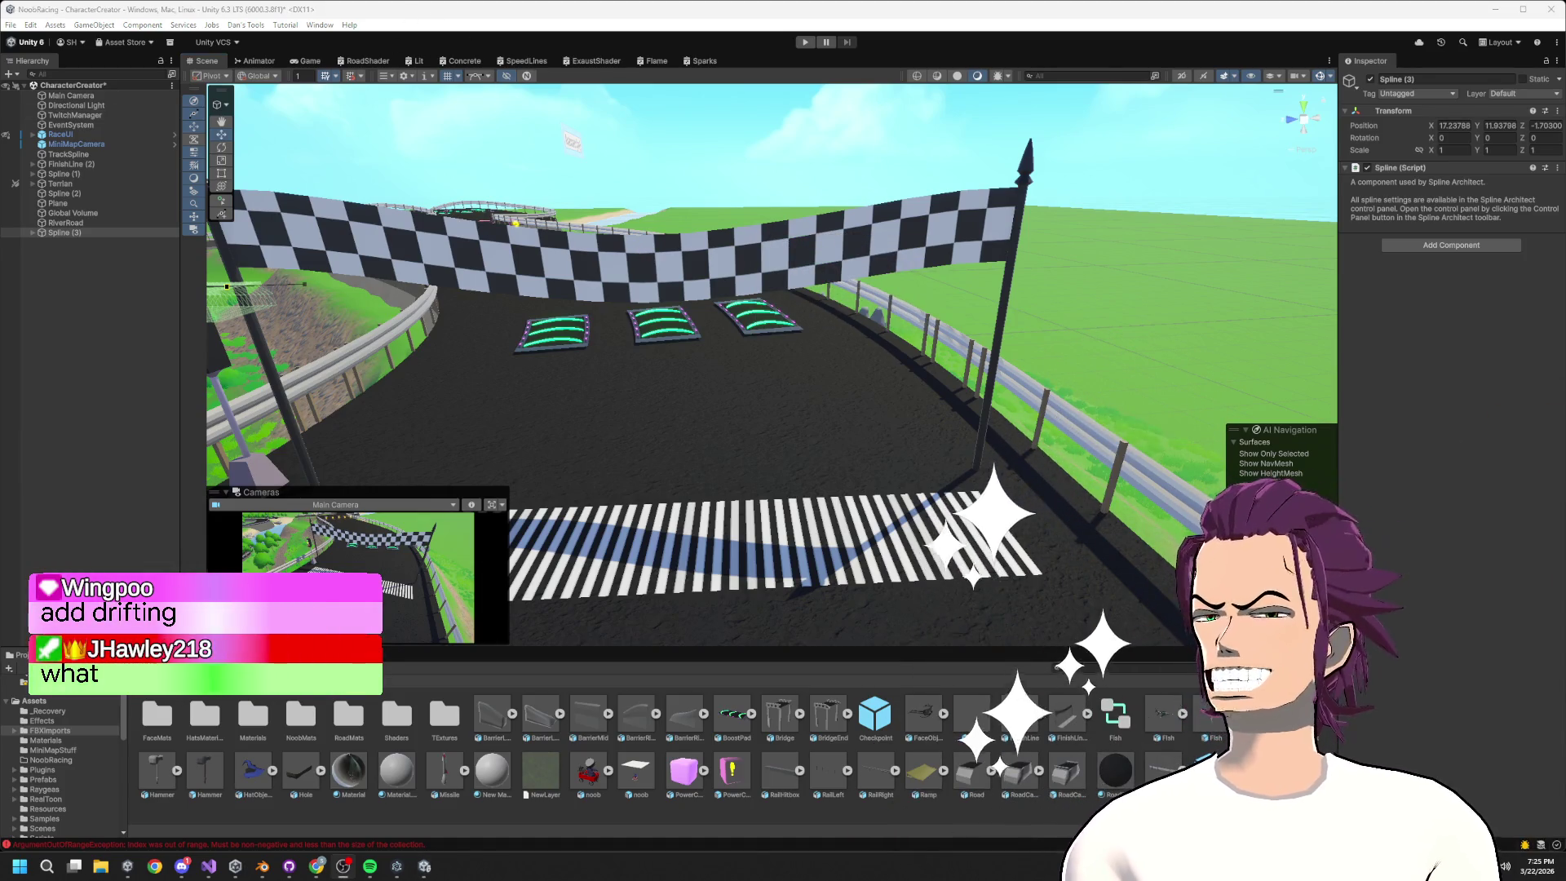
key("w")
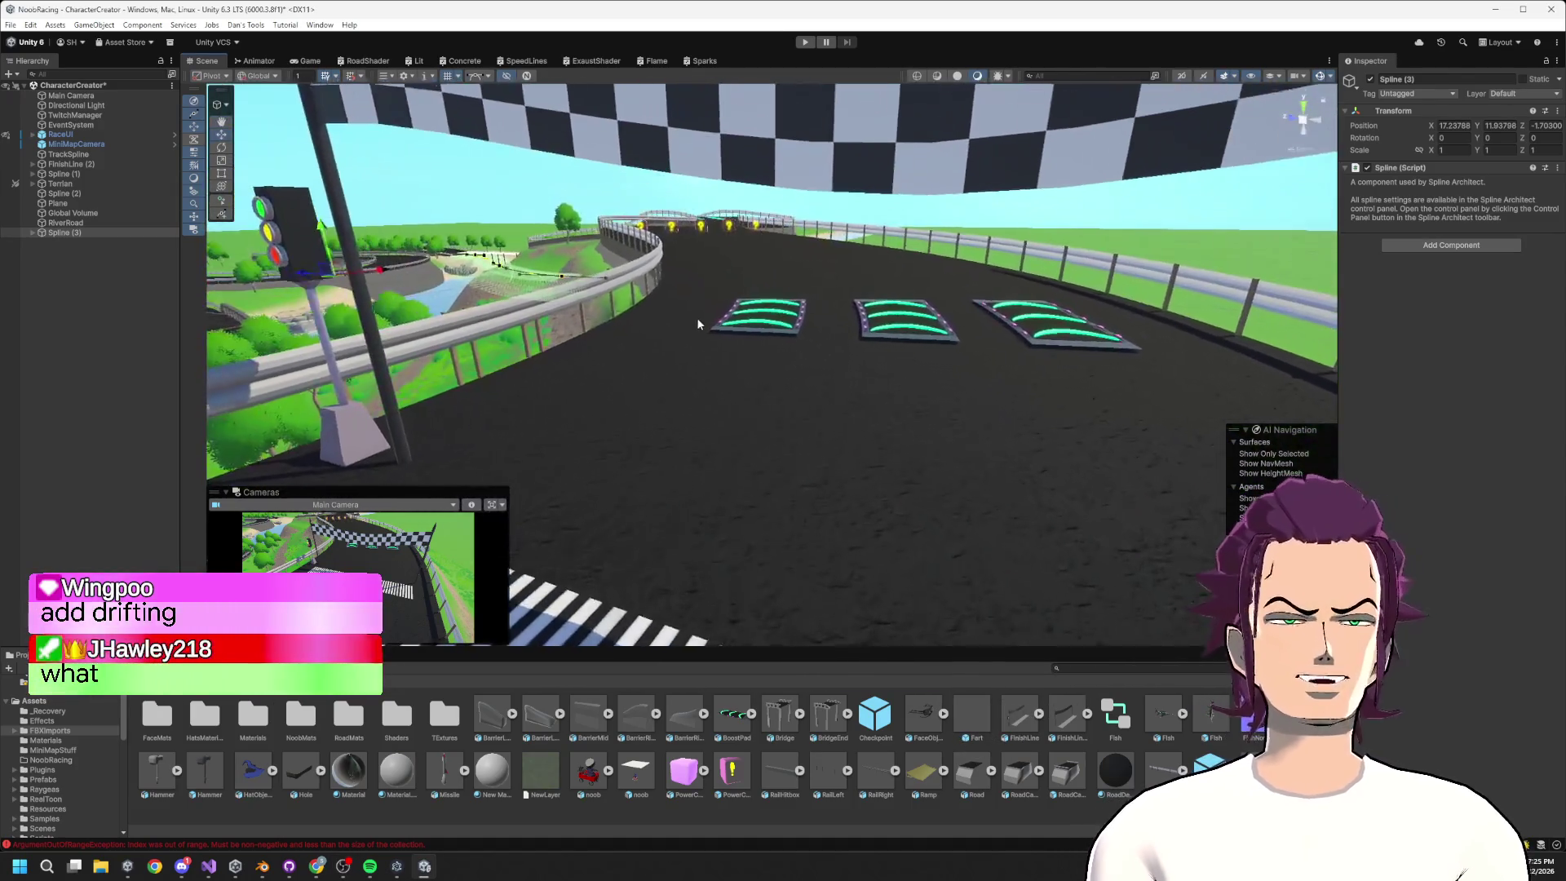
mouse_move(697, 324)
left_mouse_down()
mouse_move(883, 365)
mouse_move(824, 350)
mouse_move(684, 369)
mouse_move(723, 298)
mouse_move(778, 321)
mouse_move(783, 343)
mouse_move(902, 374)
mouse_move(972, 327)
mouse_move(31, 370)
mouse_move(208, 310)
mouse_move(493, 378)
left_mouse_up()
key("s")
key("w")
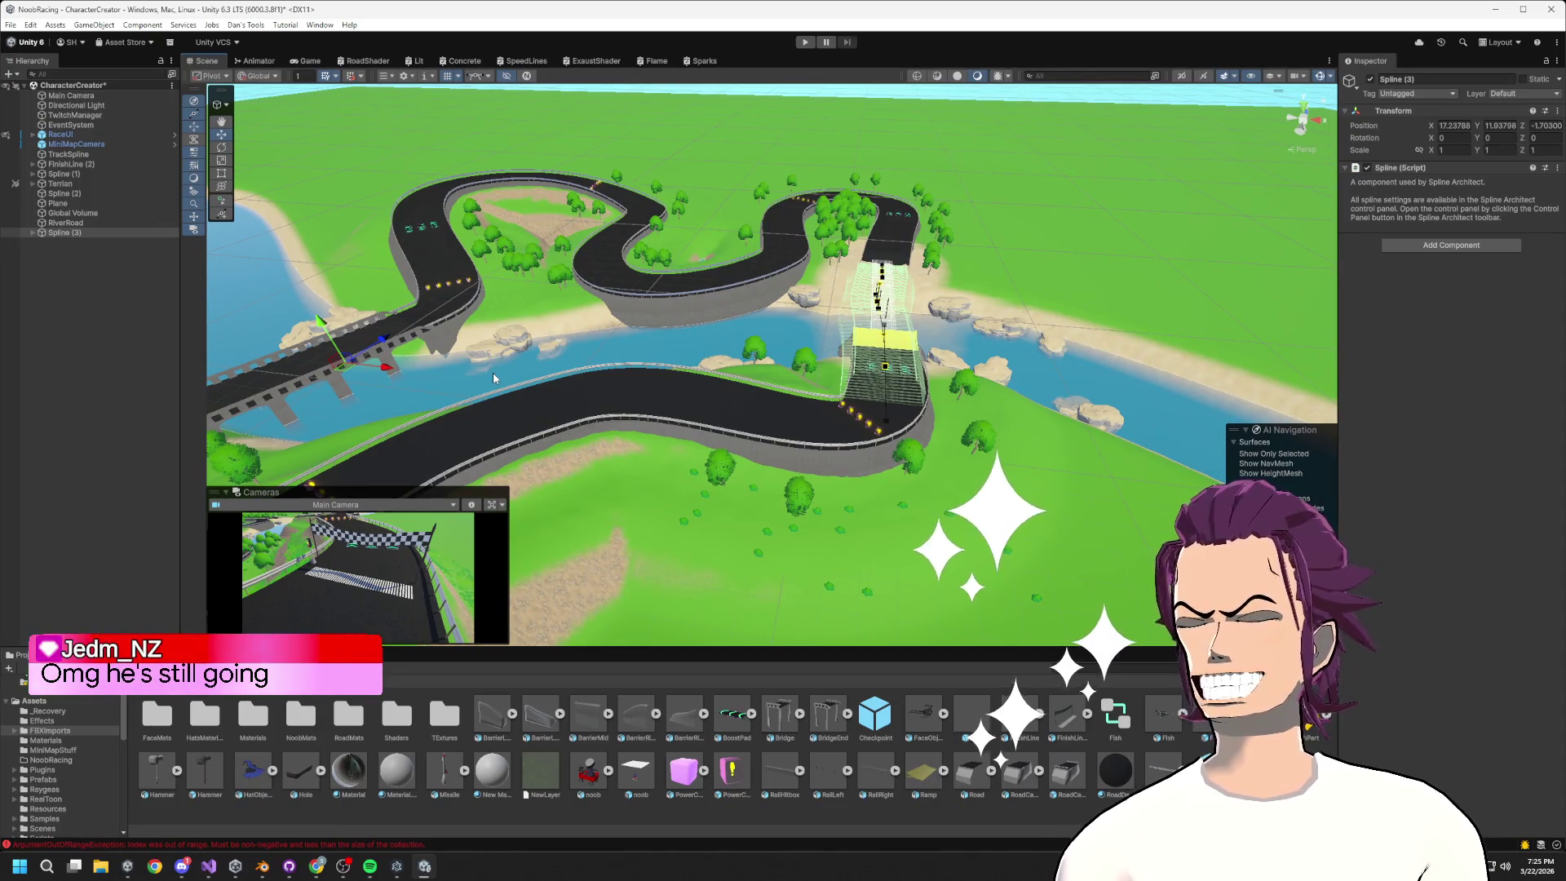
mouse_move(823, 345)
left_mouse_down()
mouse_move(884, 353)
mouse_move(569, 295)
left_mouse_up()
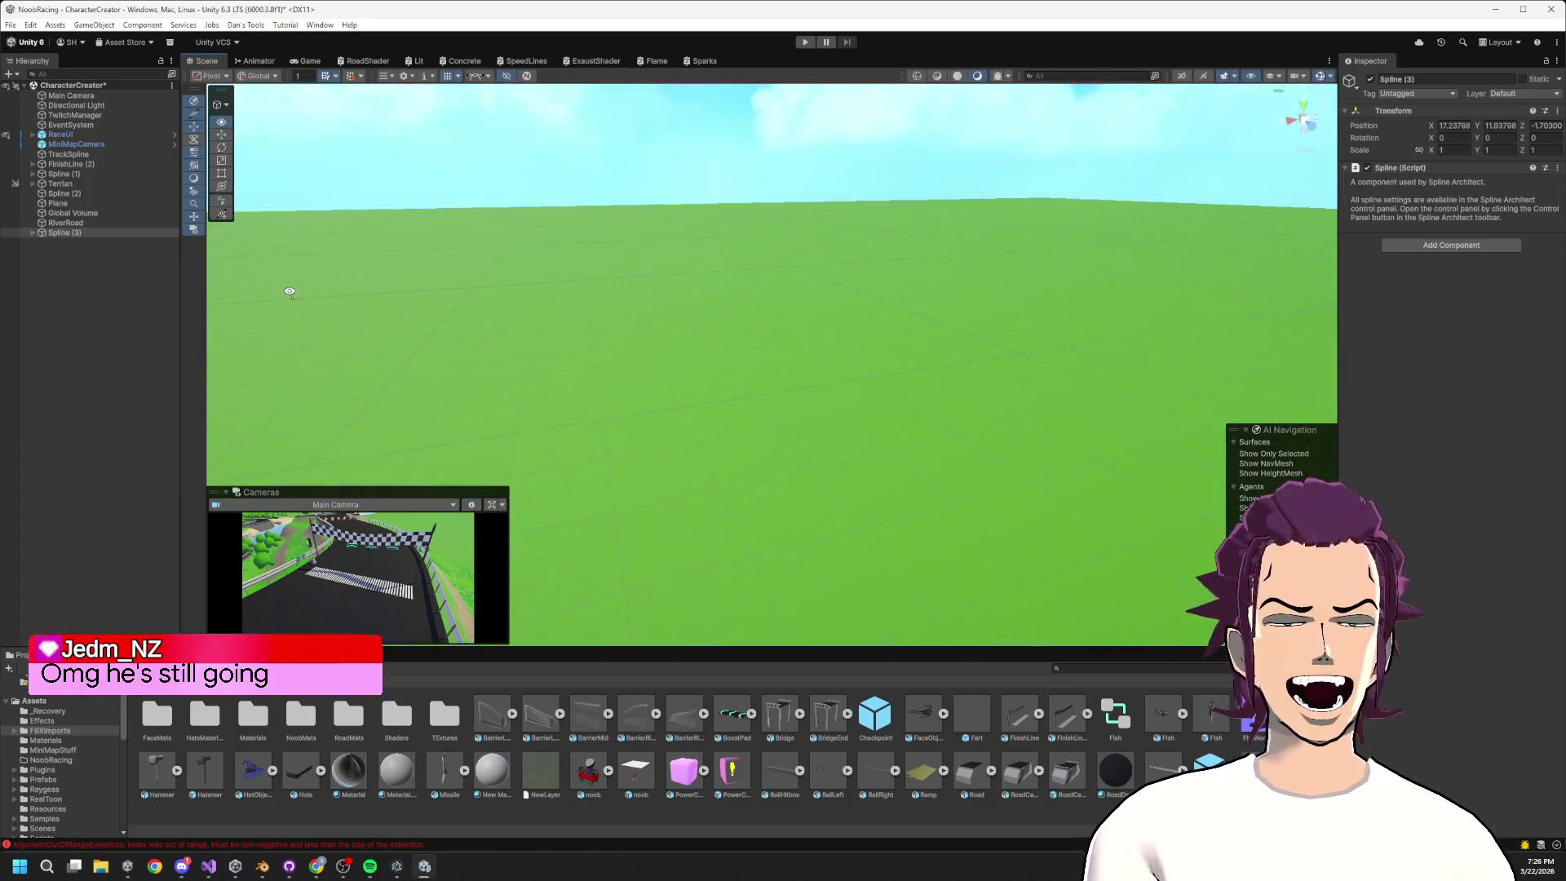
left_click_drag(290, 292, 1432, 217)
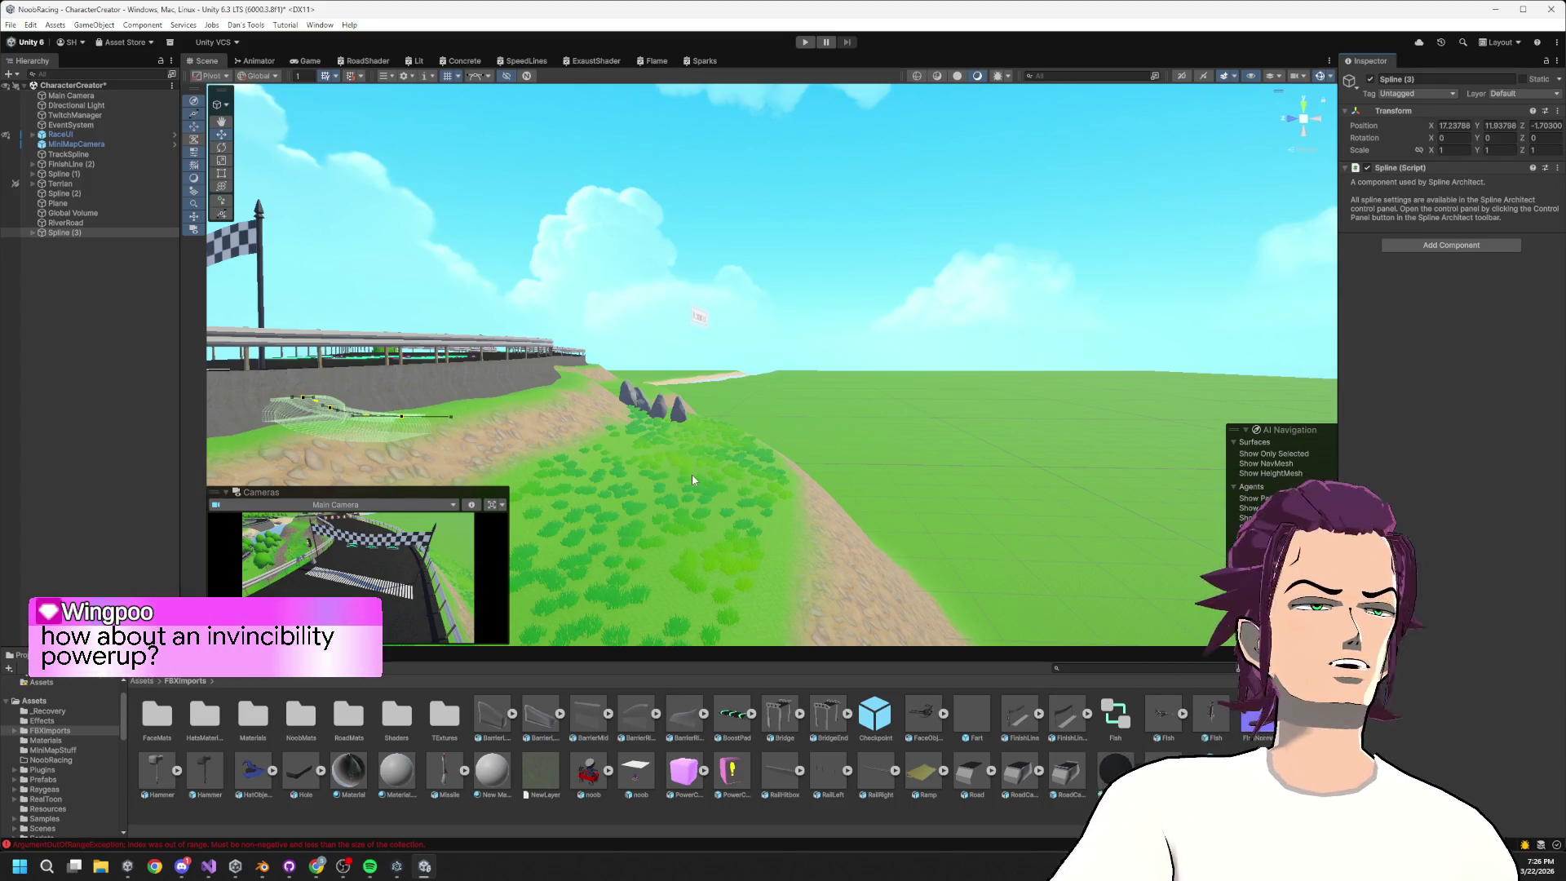
mouse_move(695, 423)
left_mouse_down()
mouse_move(506, 349)
mouse_move(753, 526)
left_mouse_up()
left_click(210, 868)
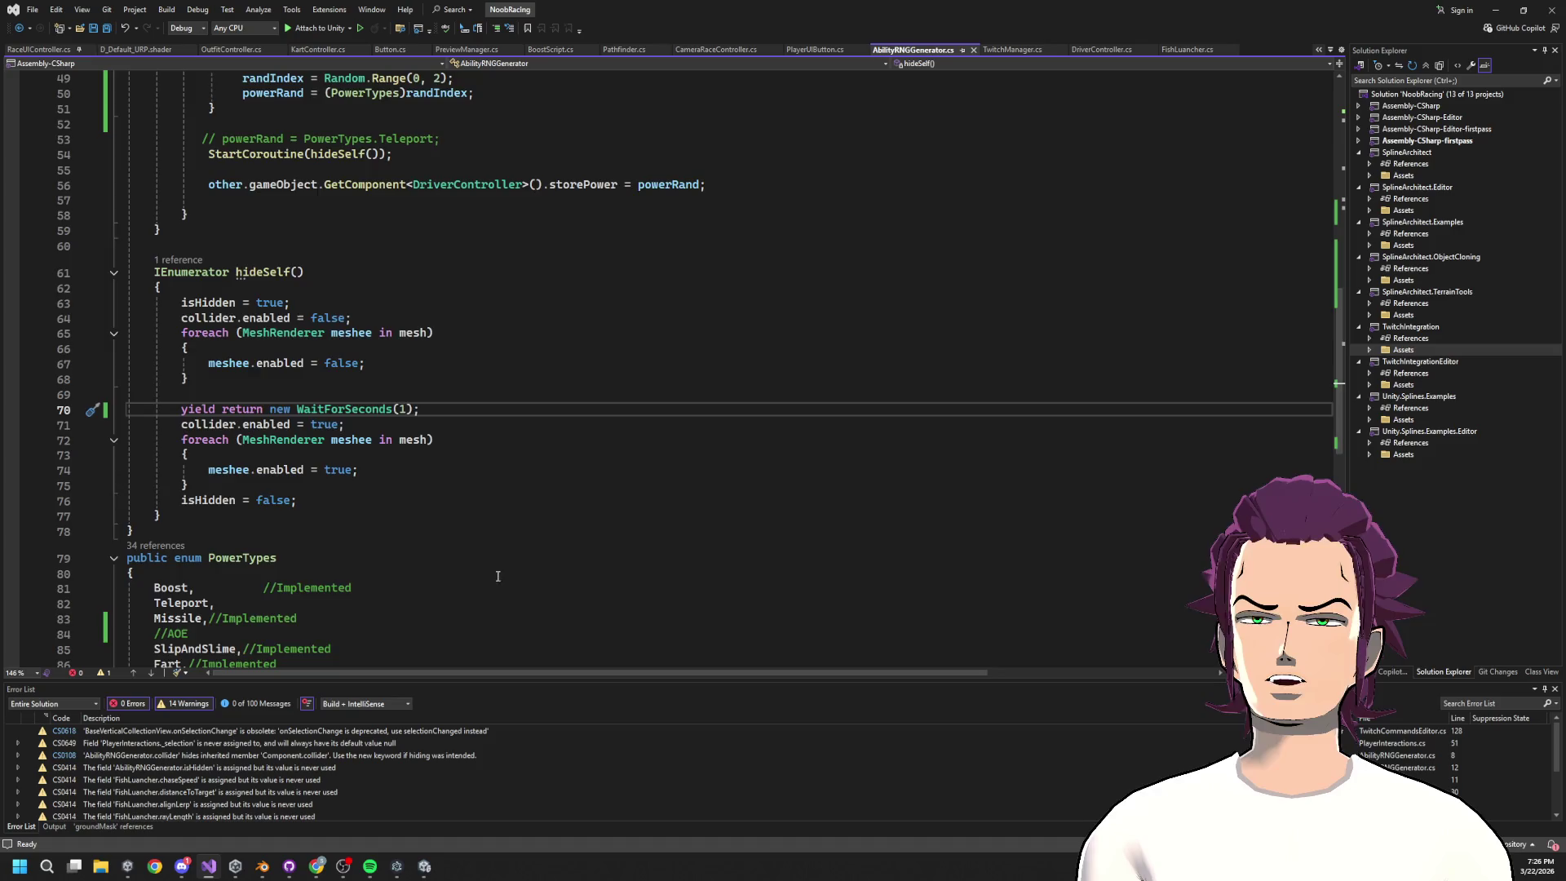
scroll(452, 454, "up", 12)
scroll(452, 455, "up", 4)
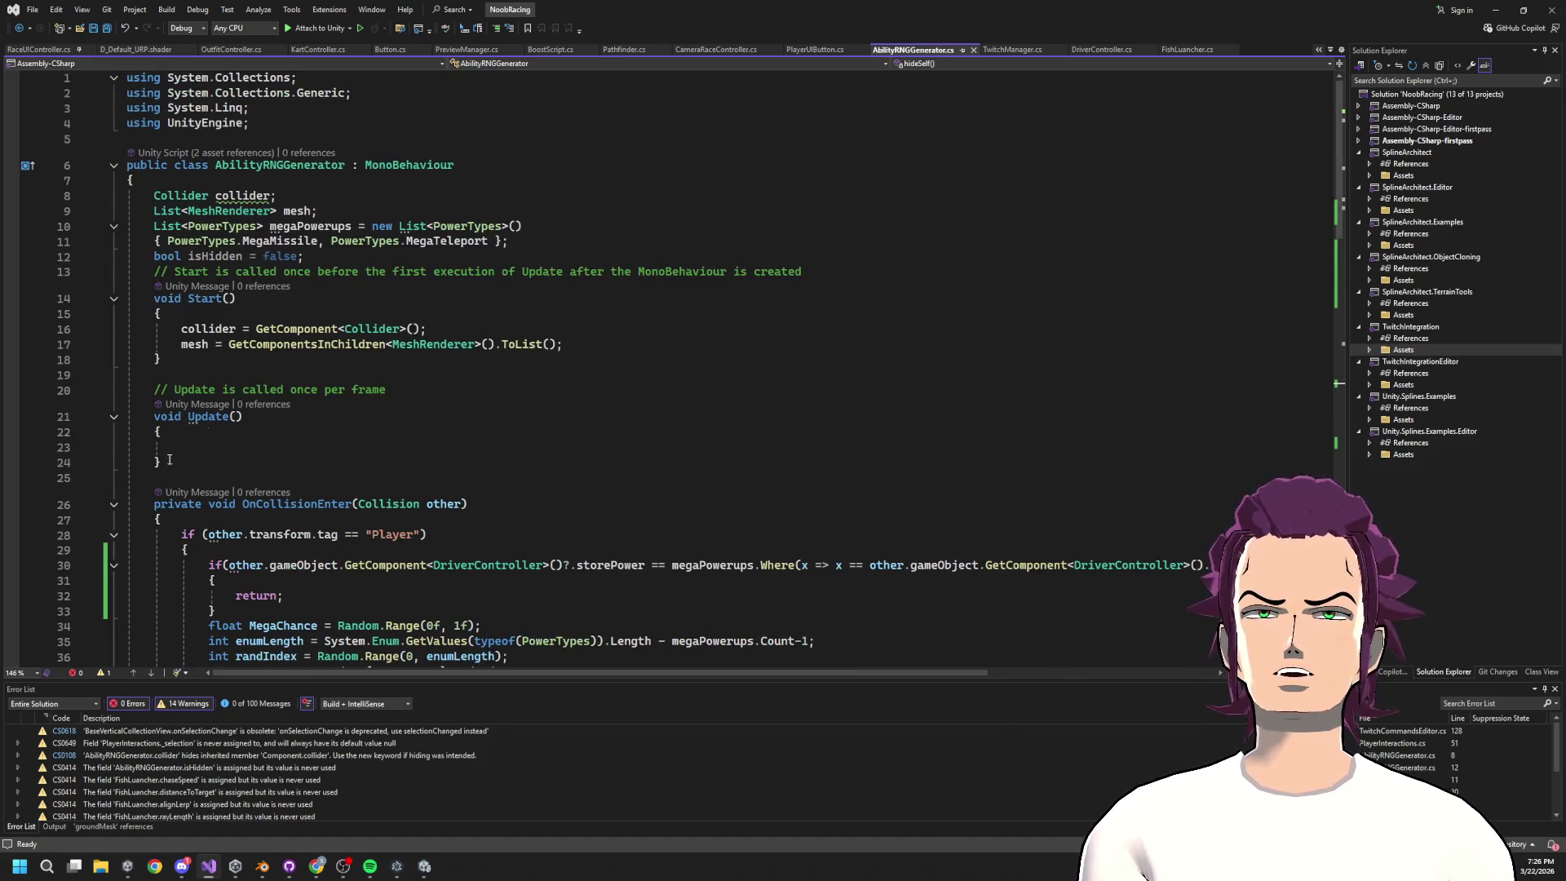
left_click(342, 431)
scroll(357, 473, "down", 20)
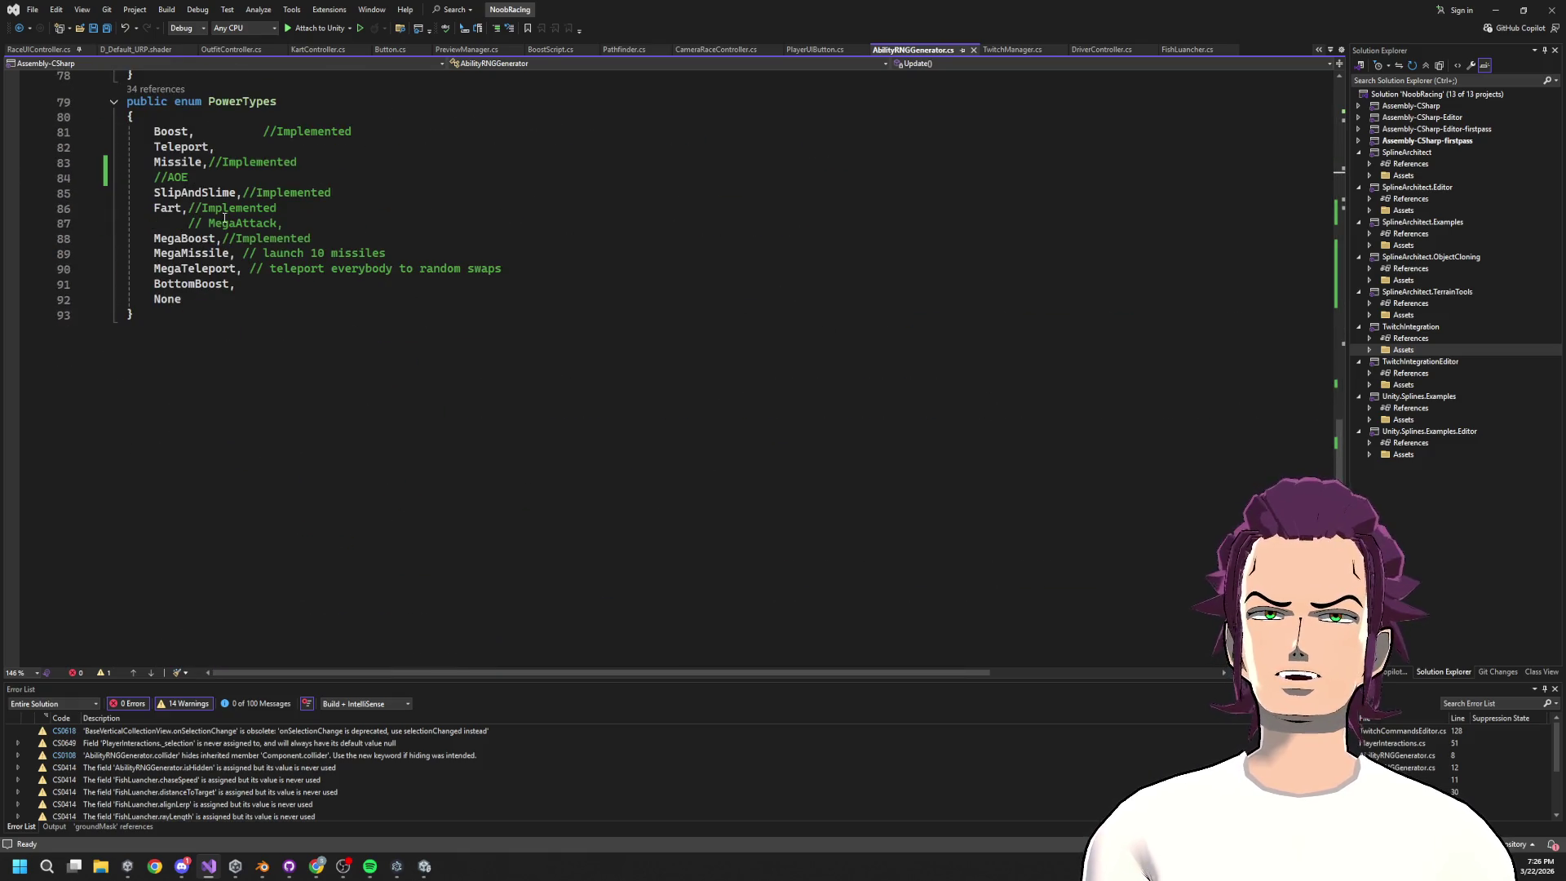
left_click(332, 240)
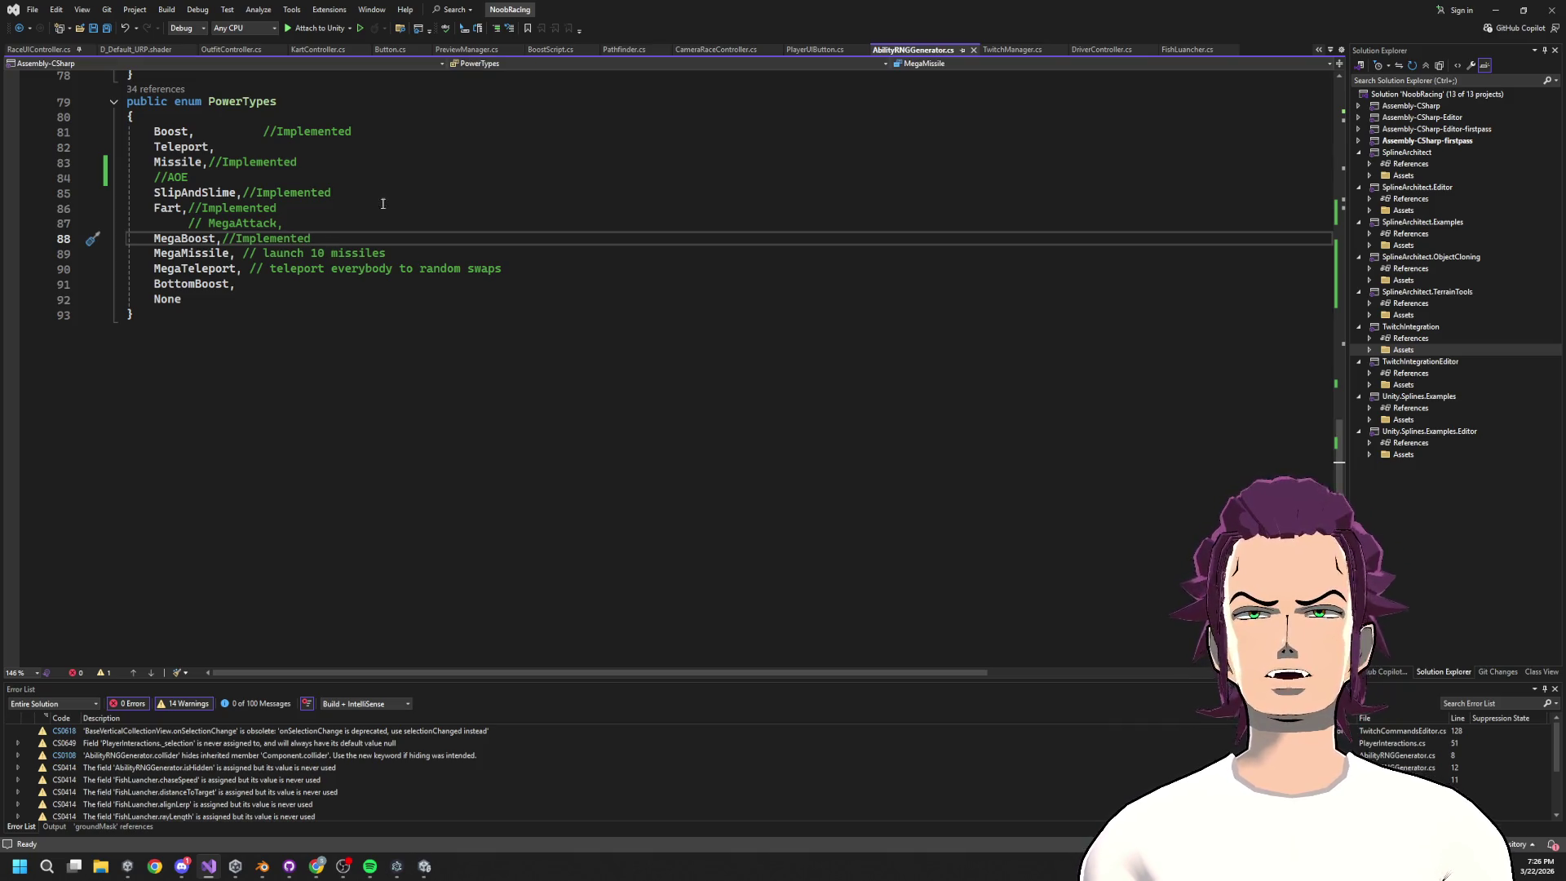
scroll(415, 331, "up", 20)
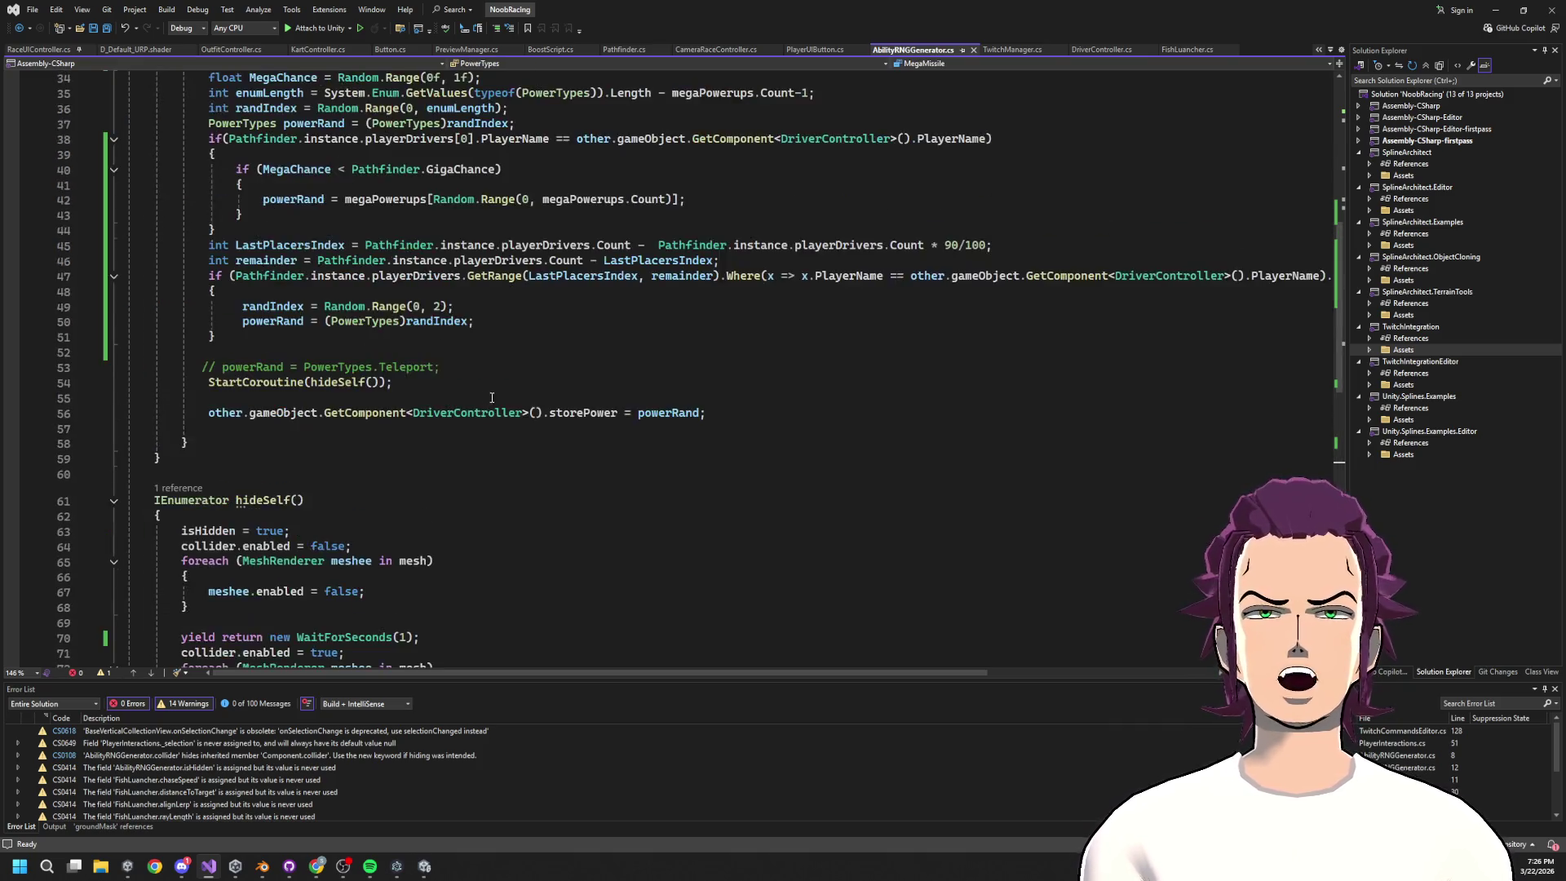
scroll(797, 382, "up", 5)
scroll(671, 424, "down", 7)
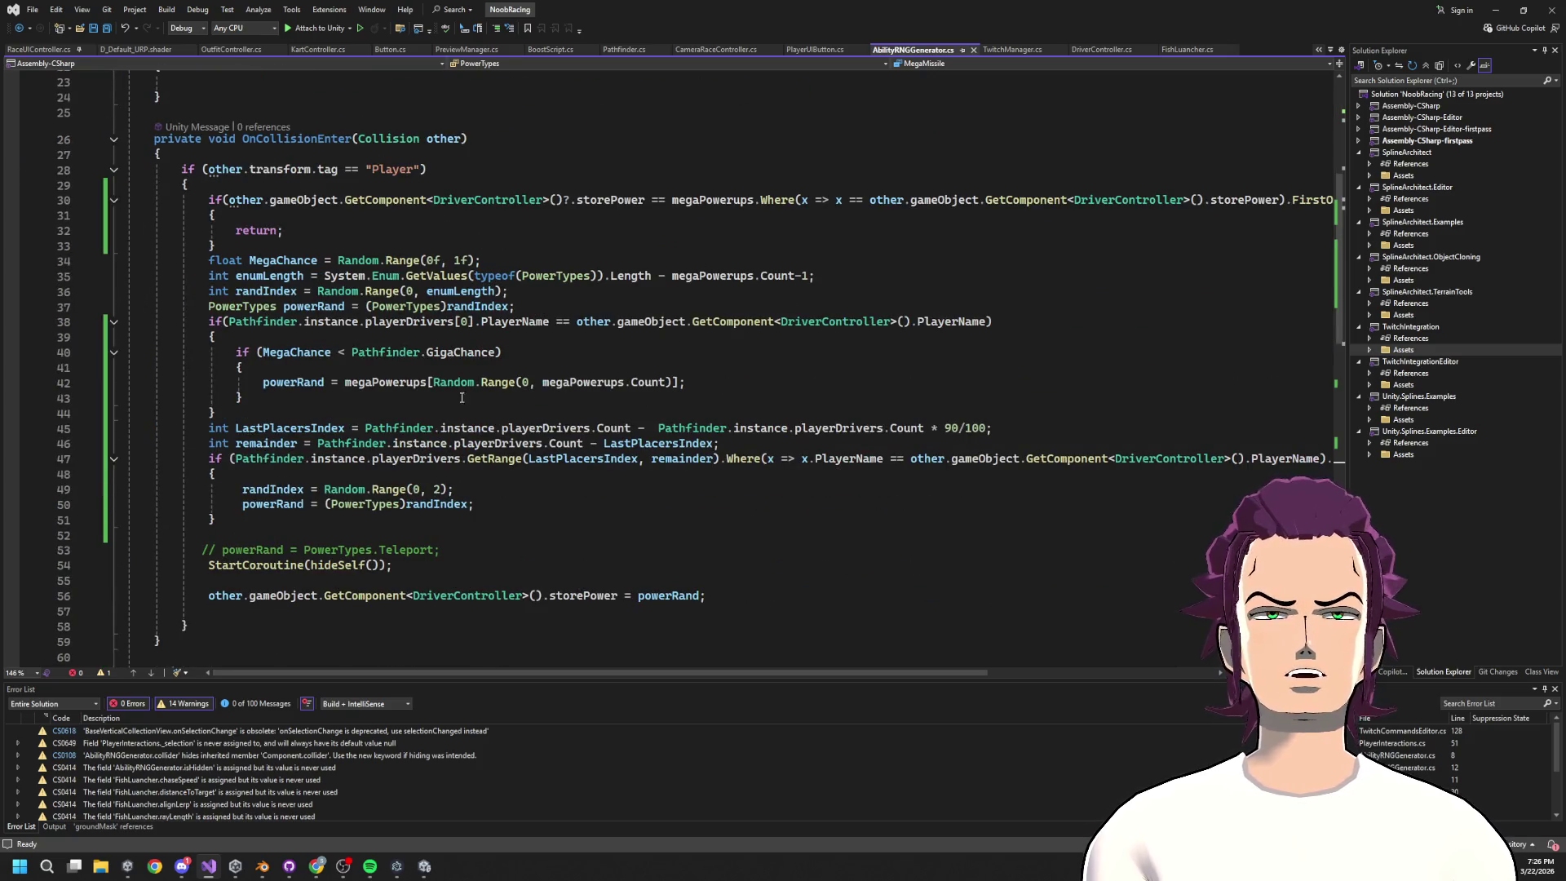
double_click(587, 383)
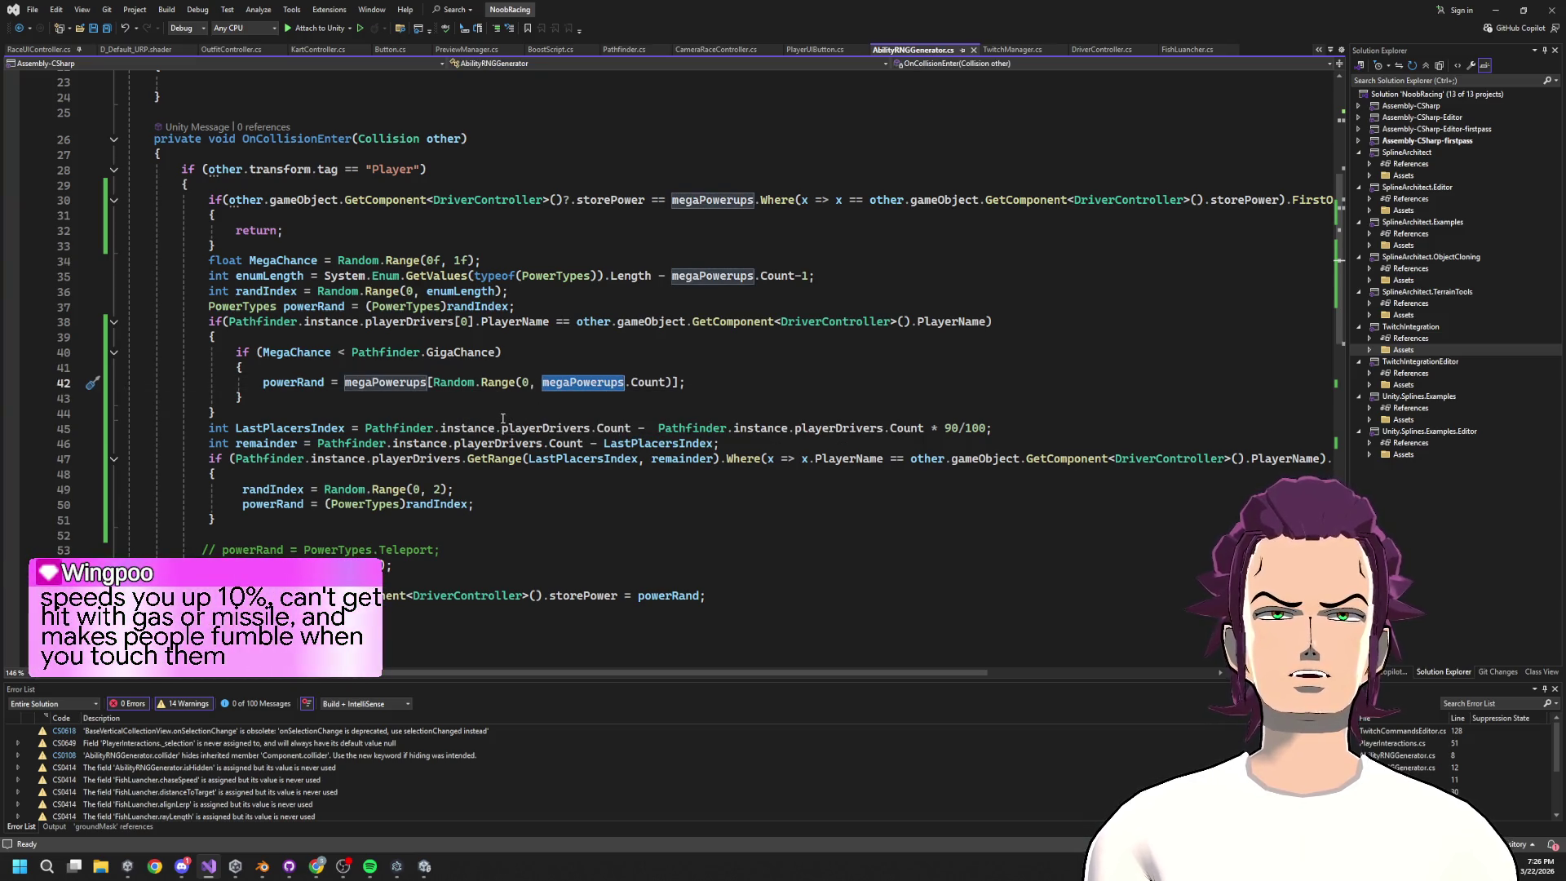
mouse_move(519, 446)
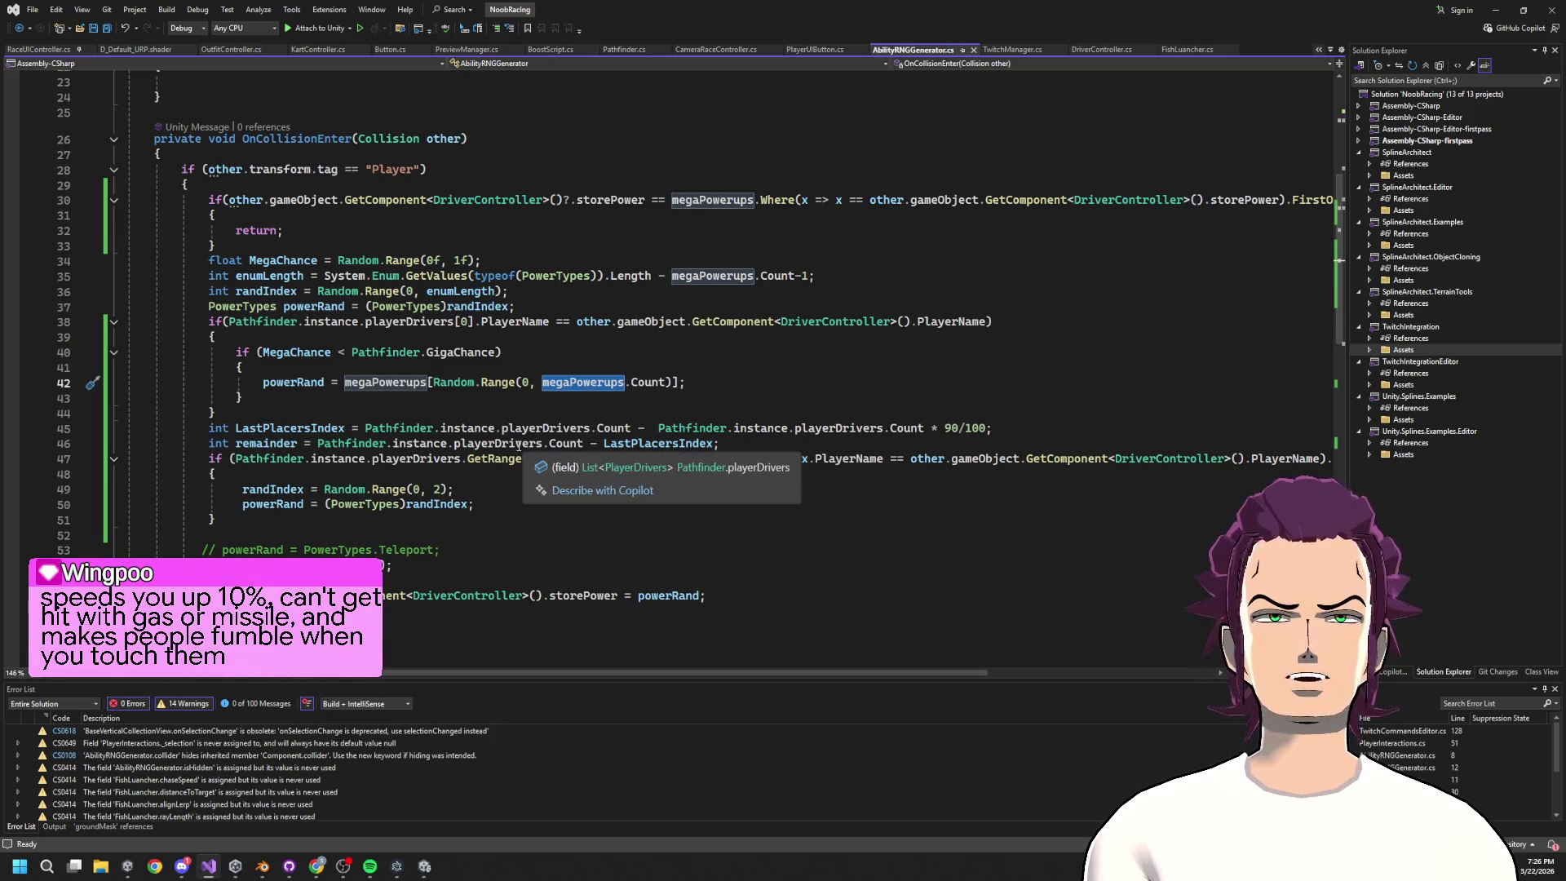
mouse_move(481, 426)
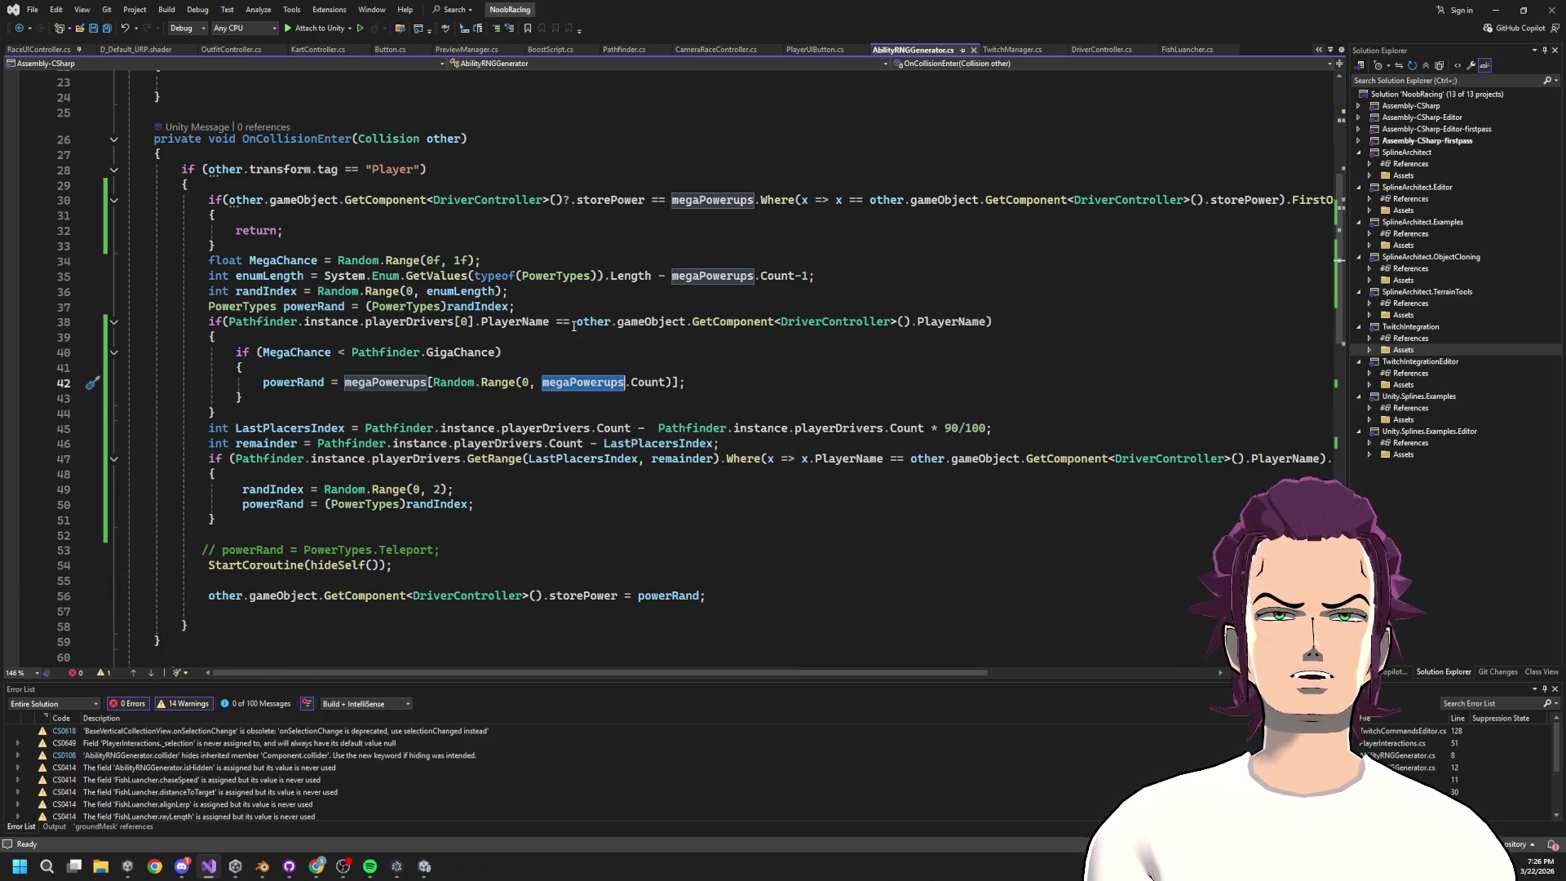
left_click(581, 399)
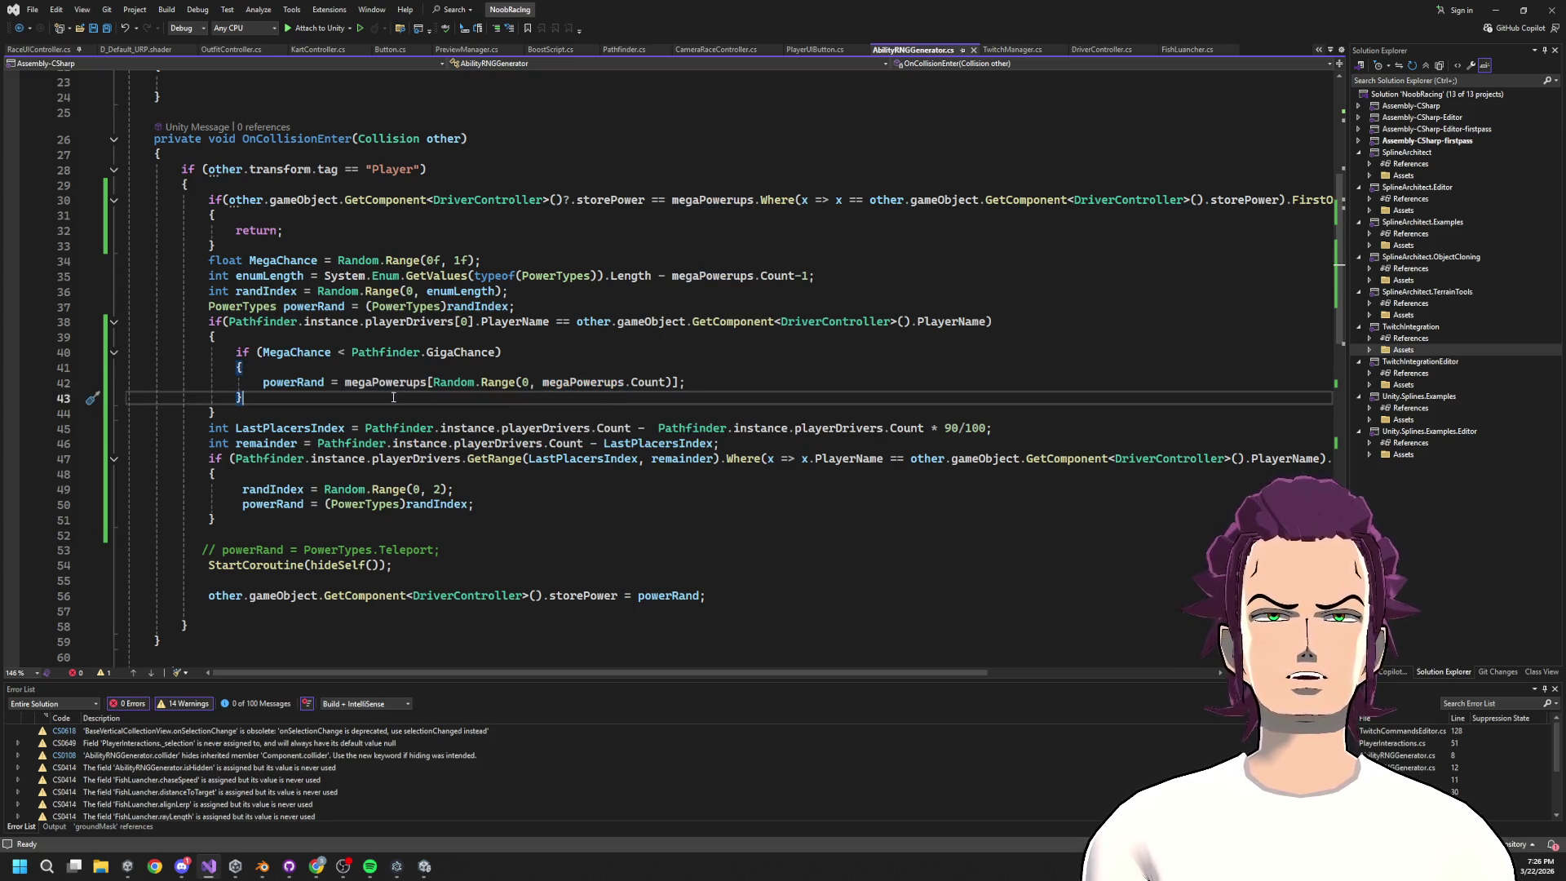
Find the MegaBoost entry in the PowerTypes enum and place the caret after it
scroll(447, 442, "down", 17)
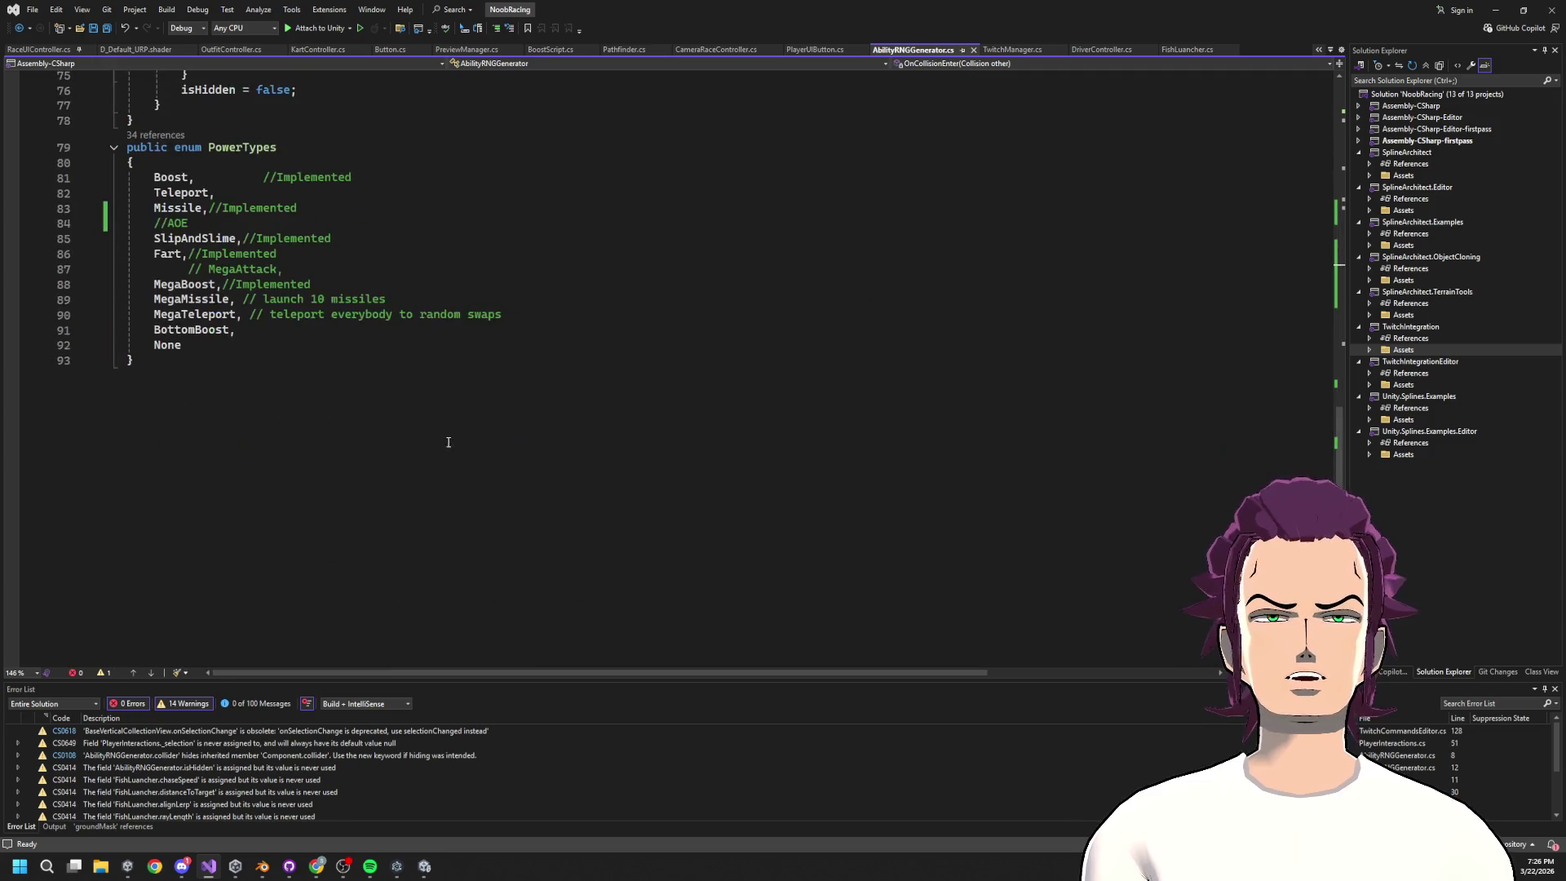
left_click(272, 269)
key("Down")
key("Down")
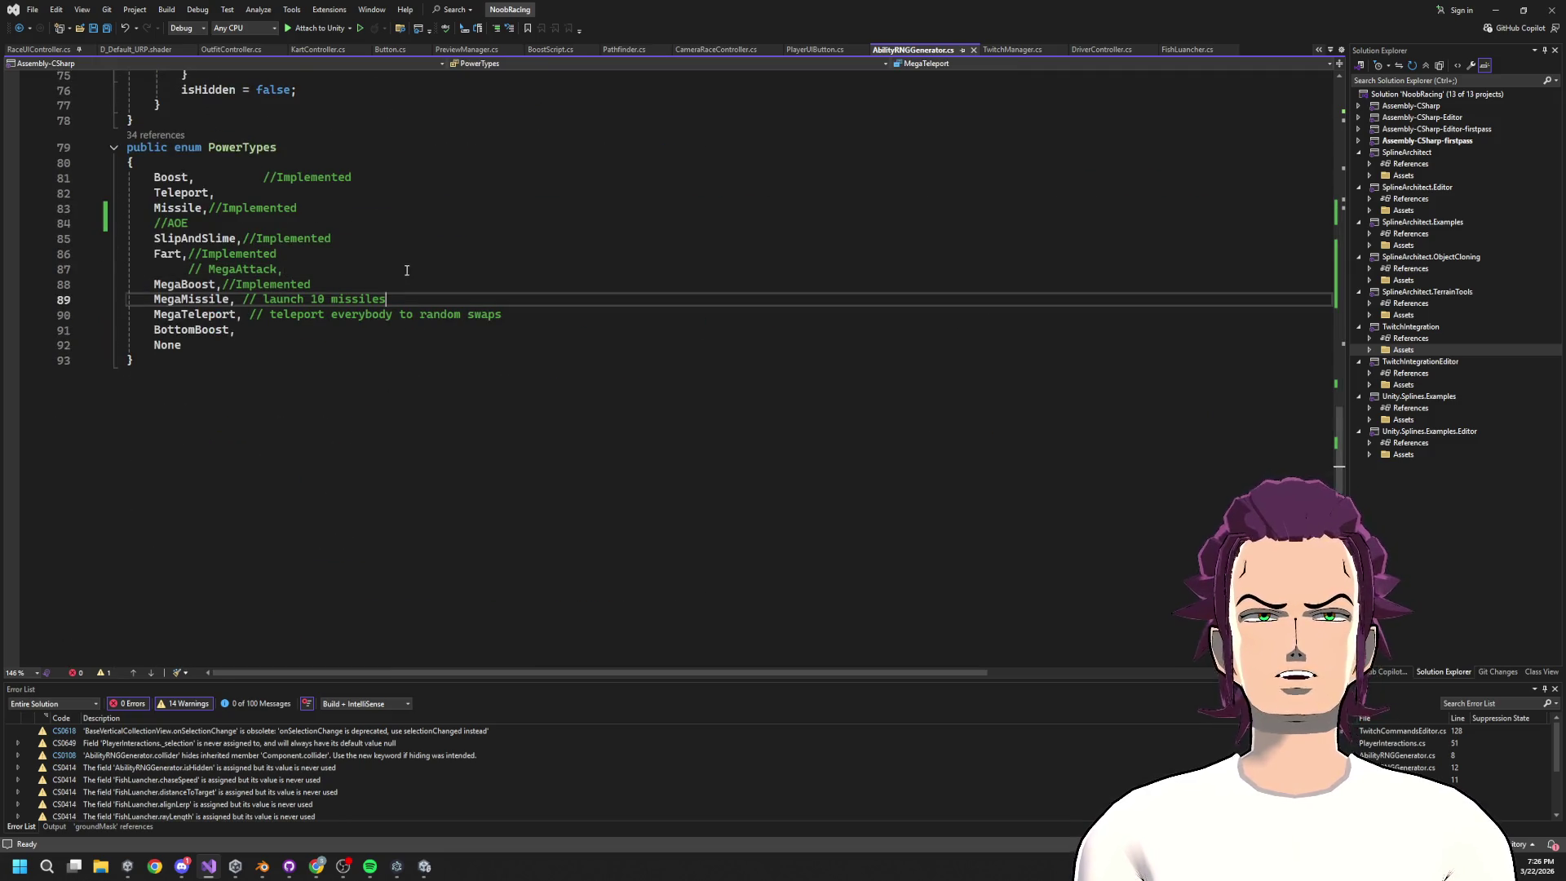
key("Up")
key("Up")
key("Up")
left_click(407, 288)
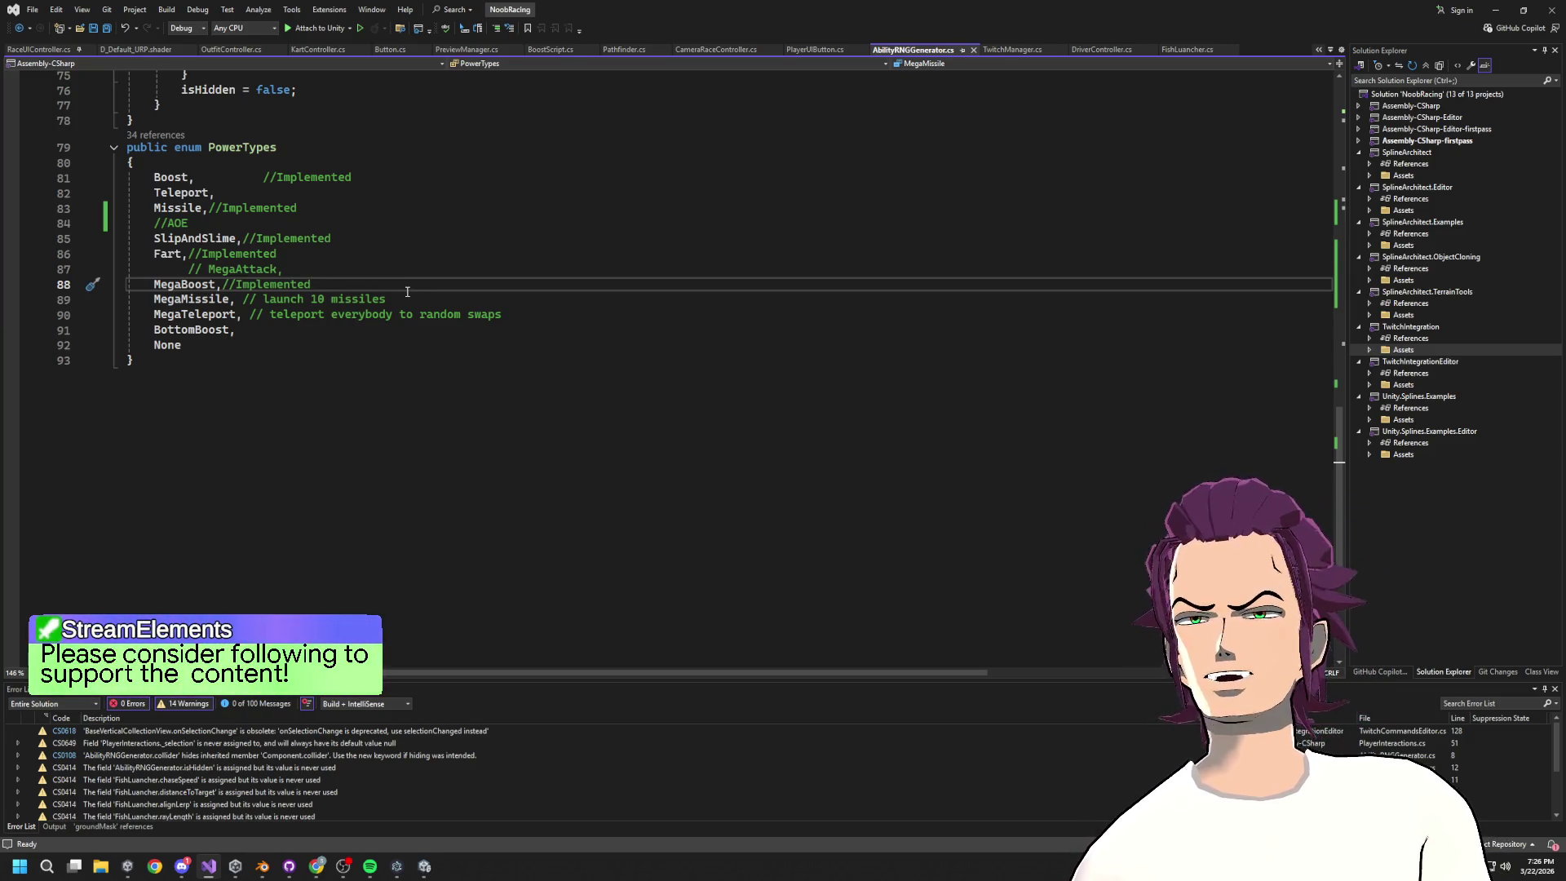
Add a new 'Invincible,' entry on the line below MegaBoost and save the script
key("Return")
type("Me")
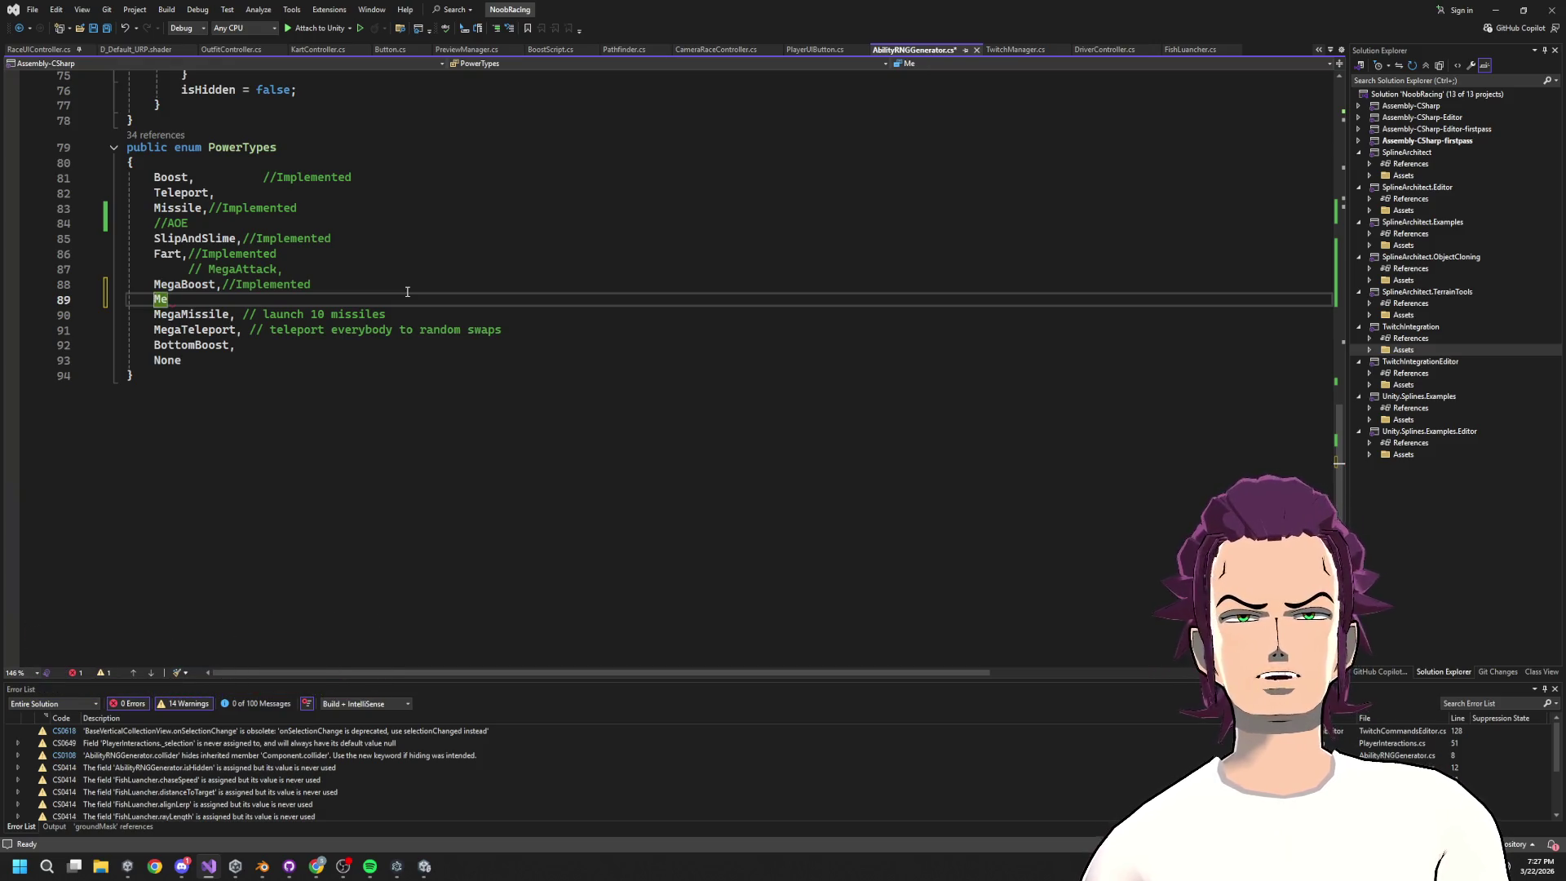
key("BackSpace")
key("BackSpace")
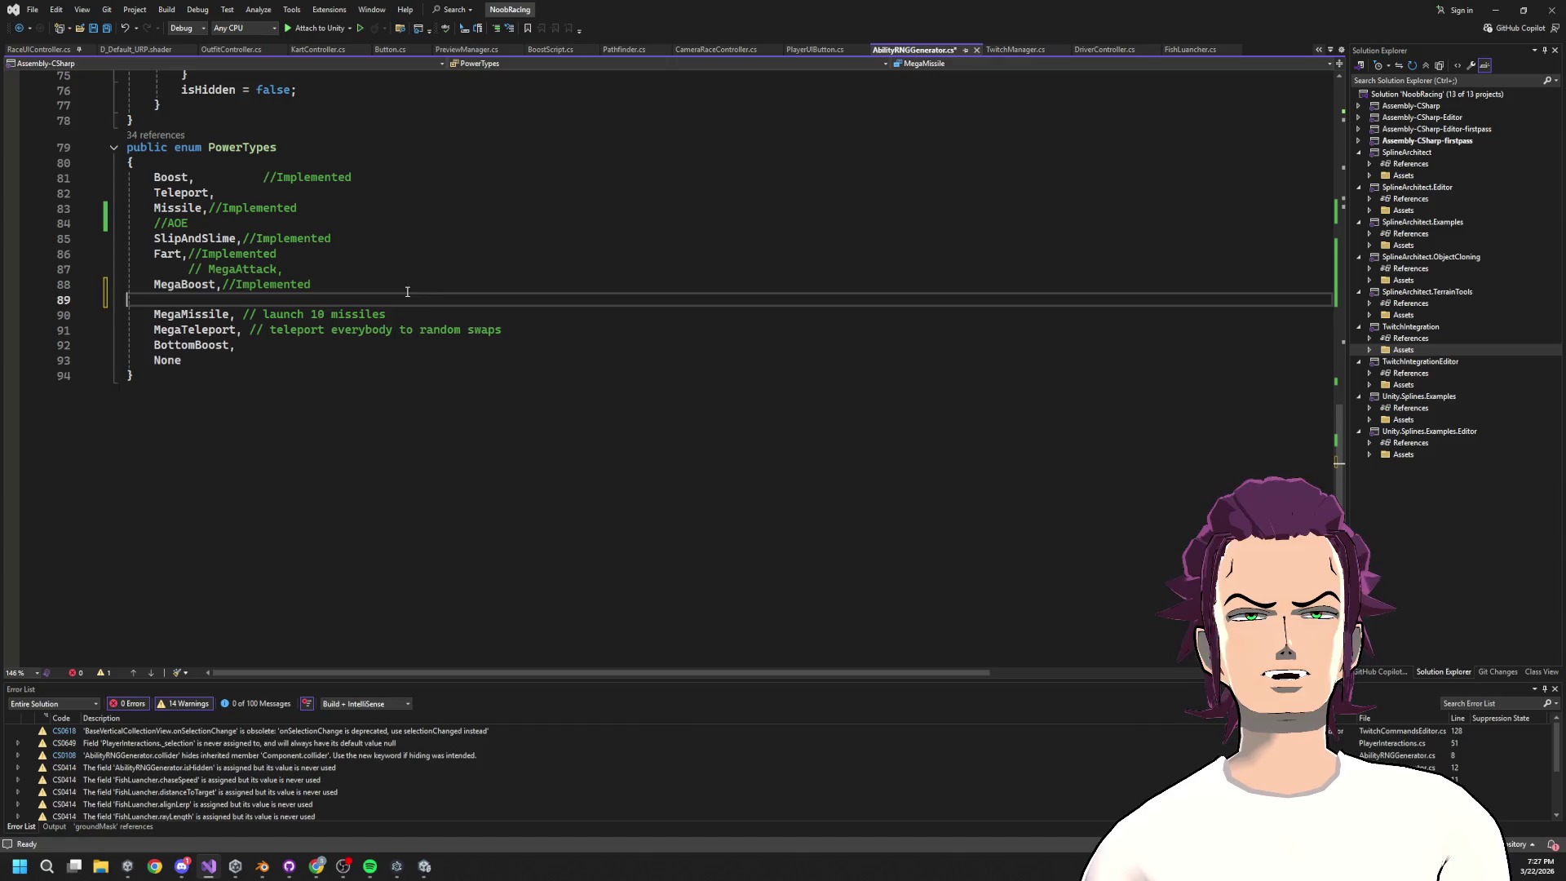
key("BackSpace")
key("Return")
type("Invincible.")
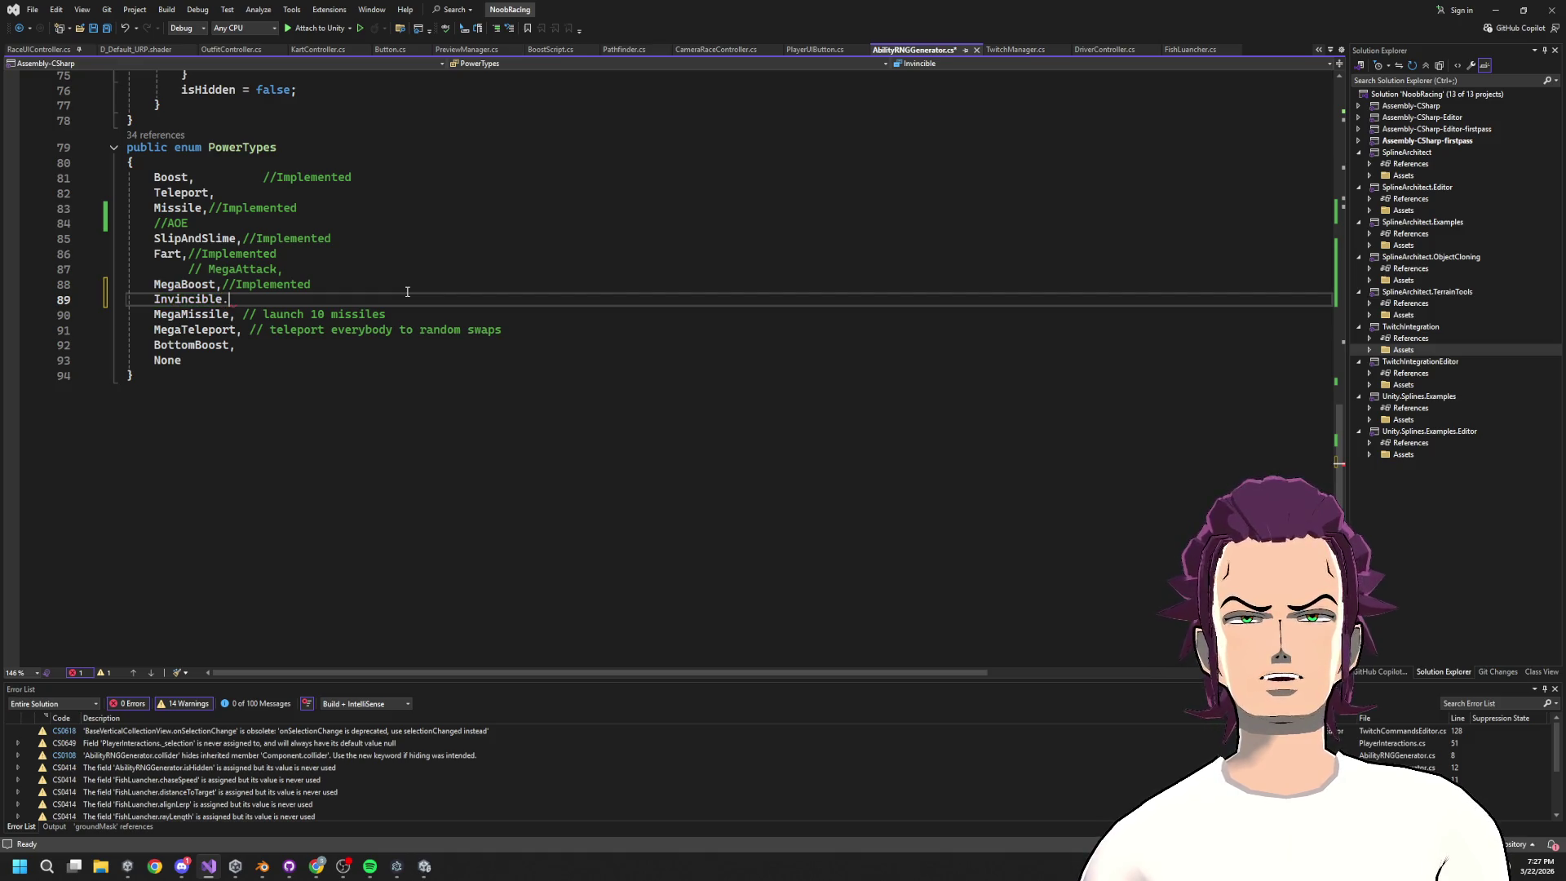
key("BackSpace")
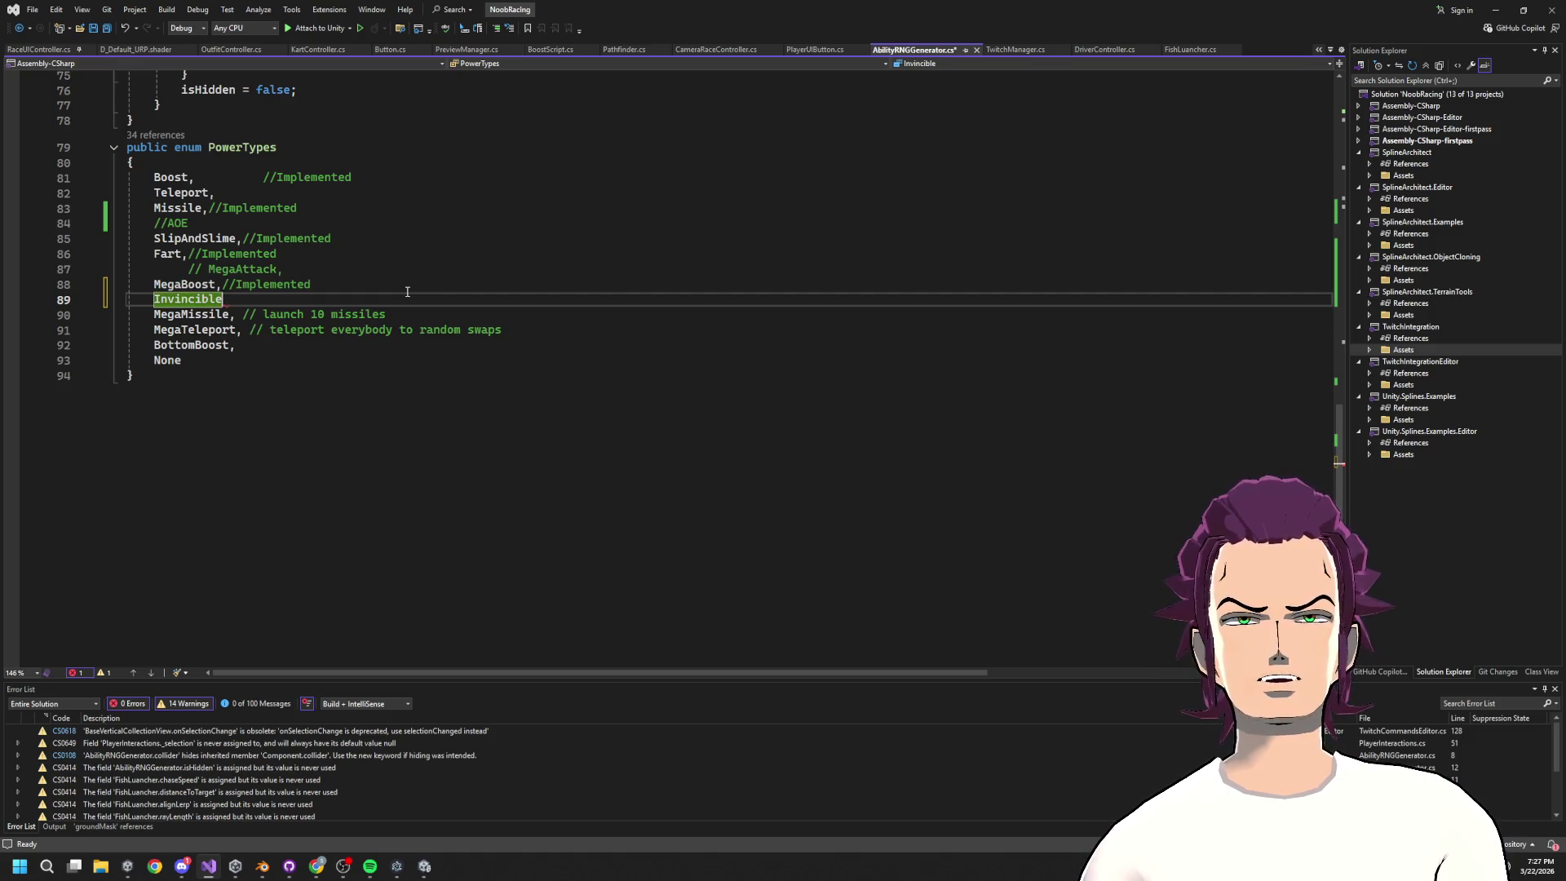
type(",")
key("ctrl+s")
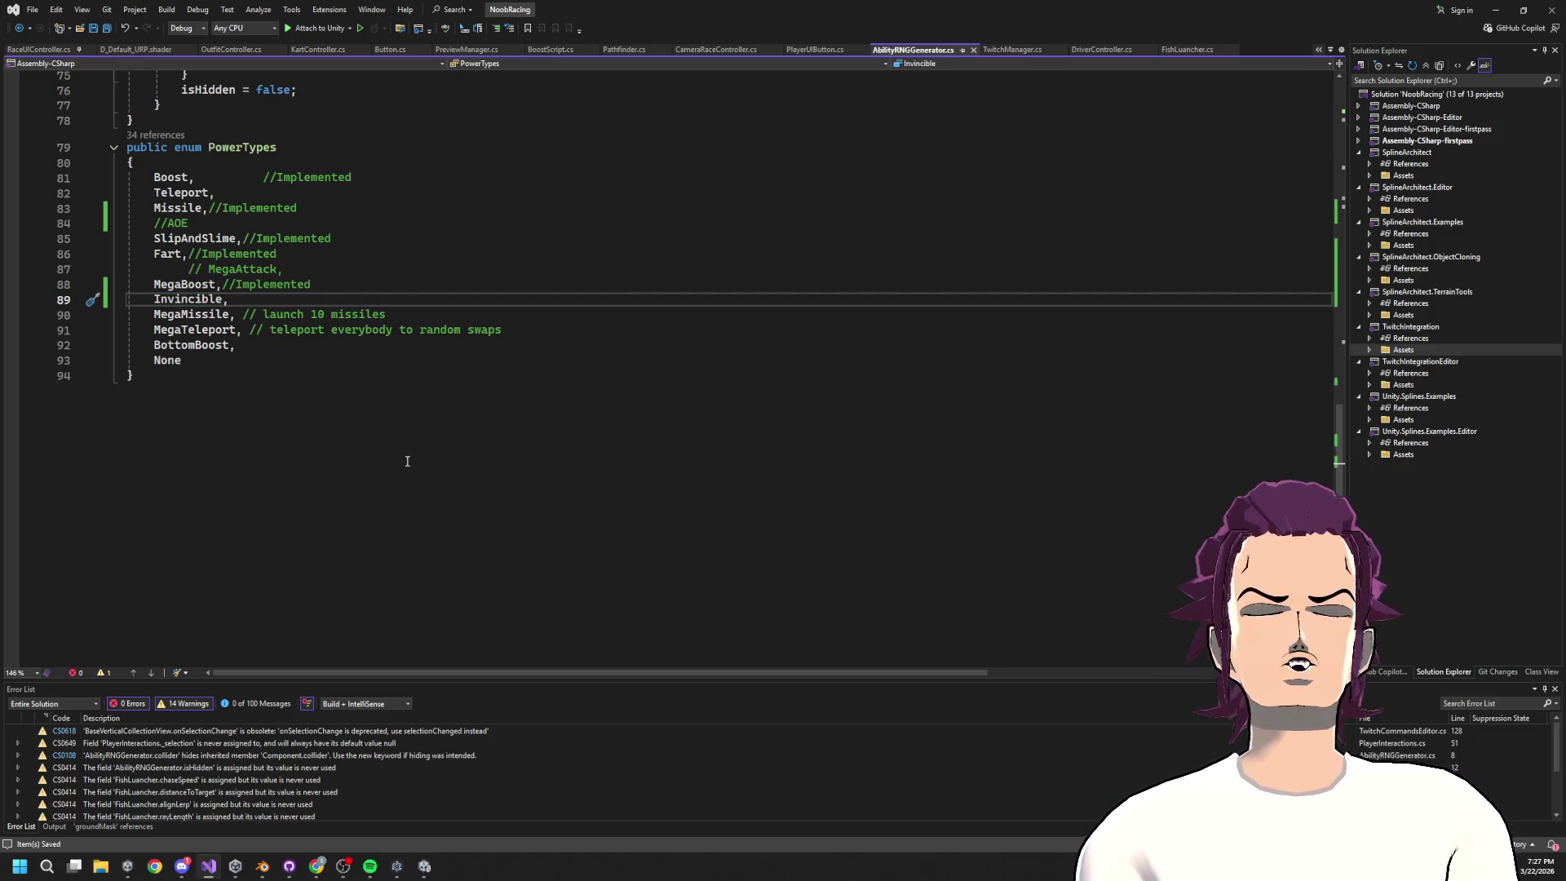
Minimize Visual Studio so Unity recompiles, recheck AbilityRNGGenerator.cs, then minimize it again
left_click(1495, 5)
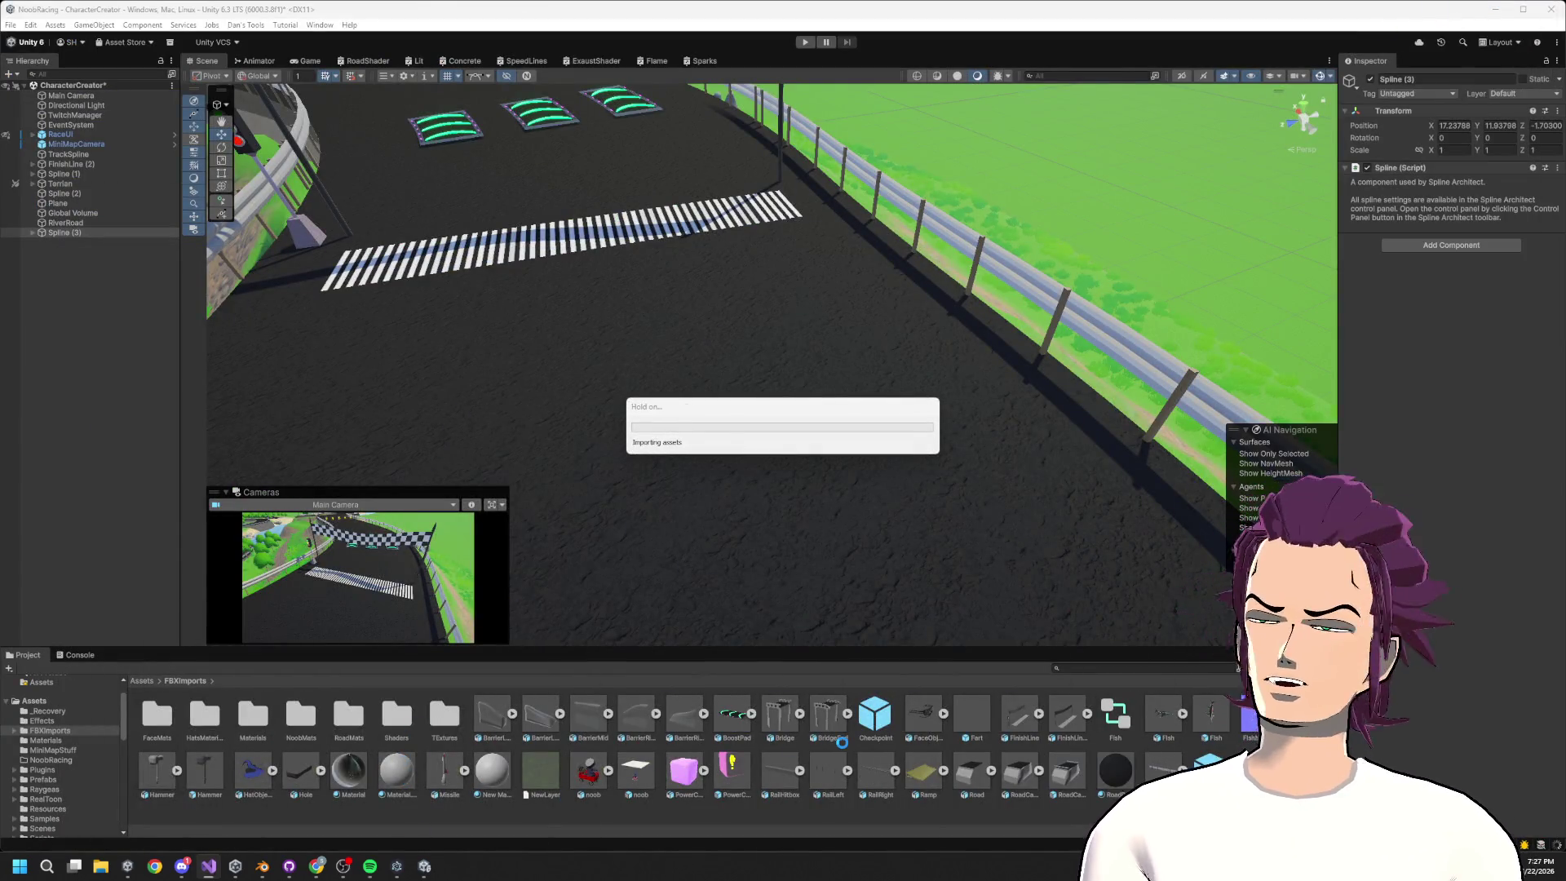
key("alt+Tab")
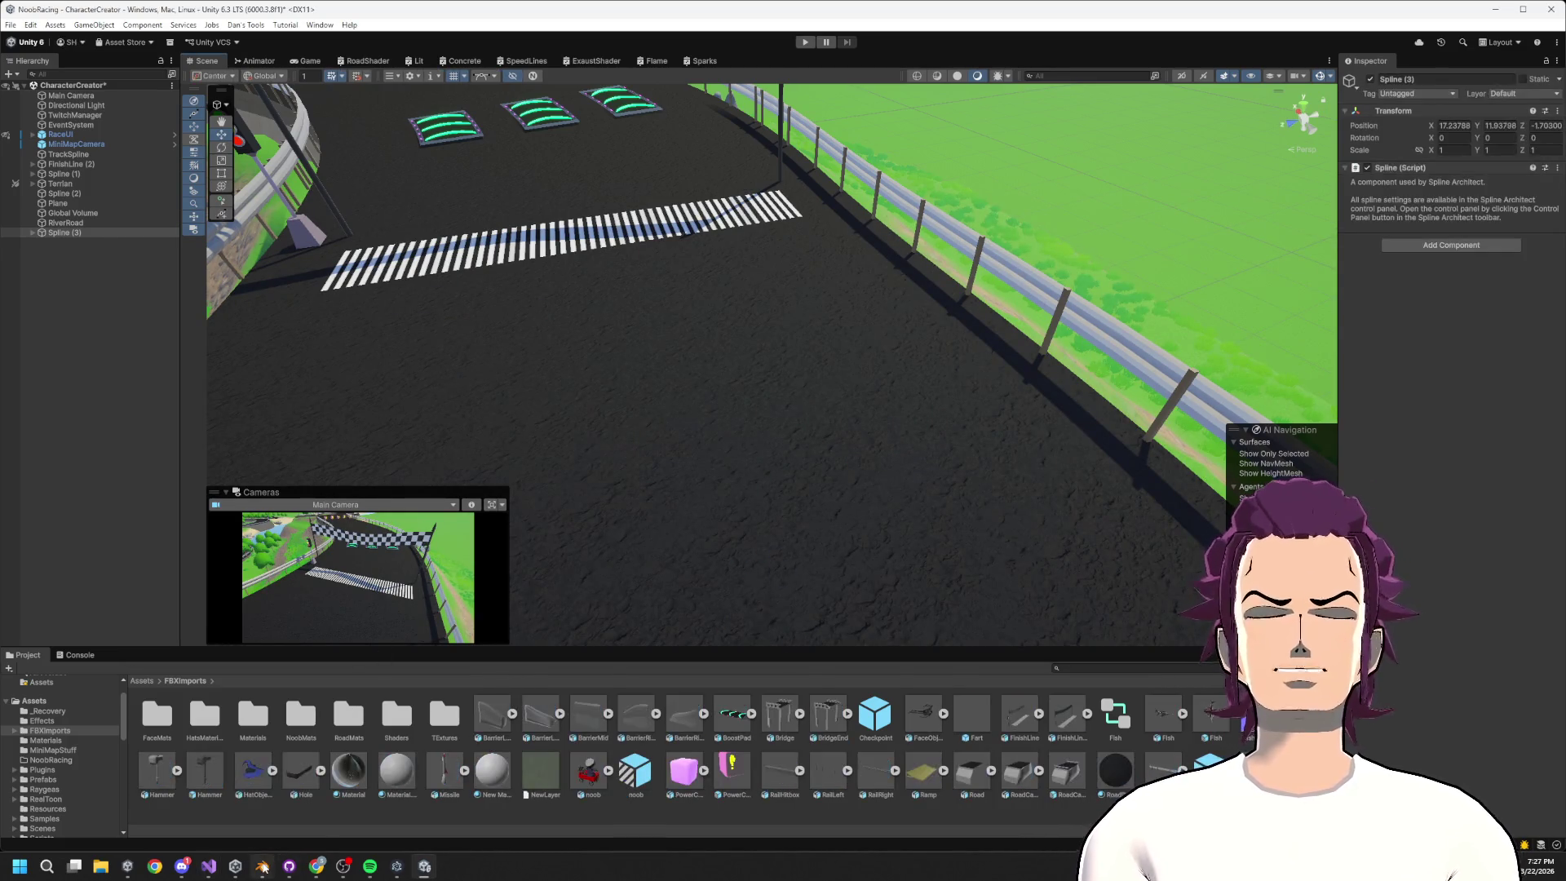
mouse_move(262, 866)
left_click(209, 866)
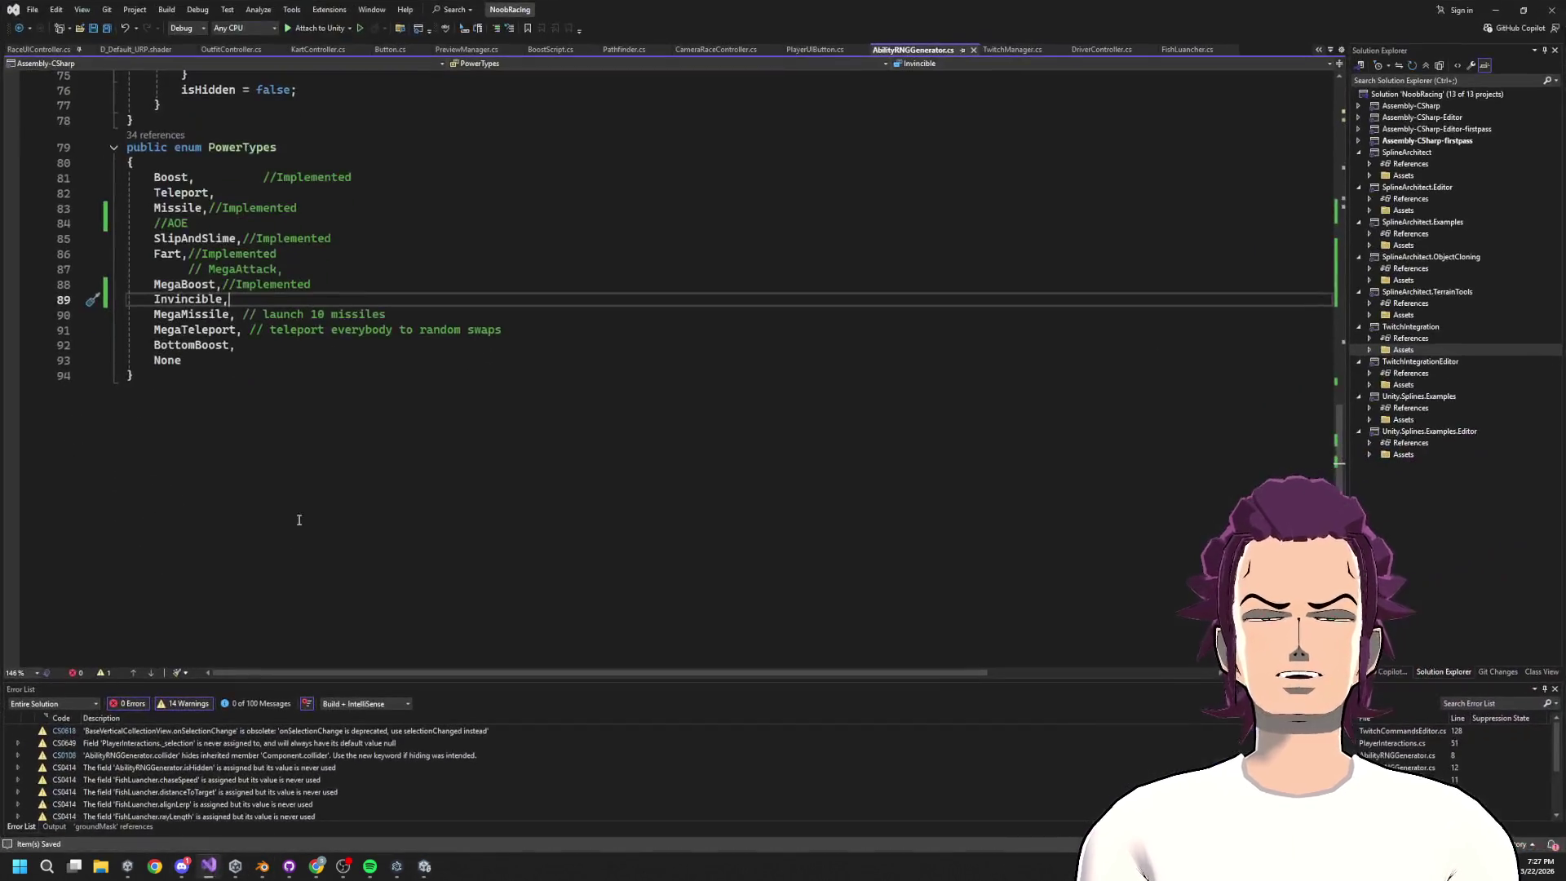
scroll(342, 519, "up", 10)
scroll(343, 518, "up", 5)
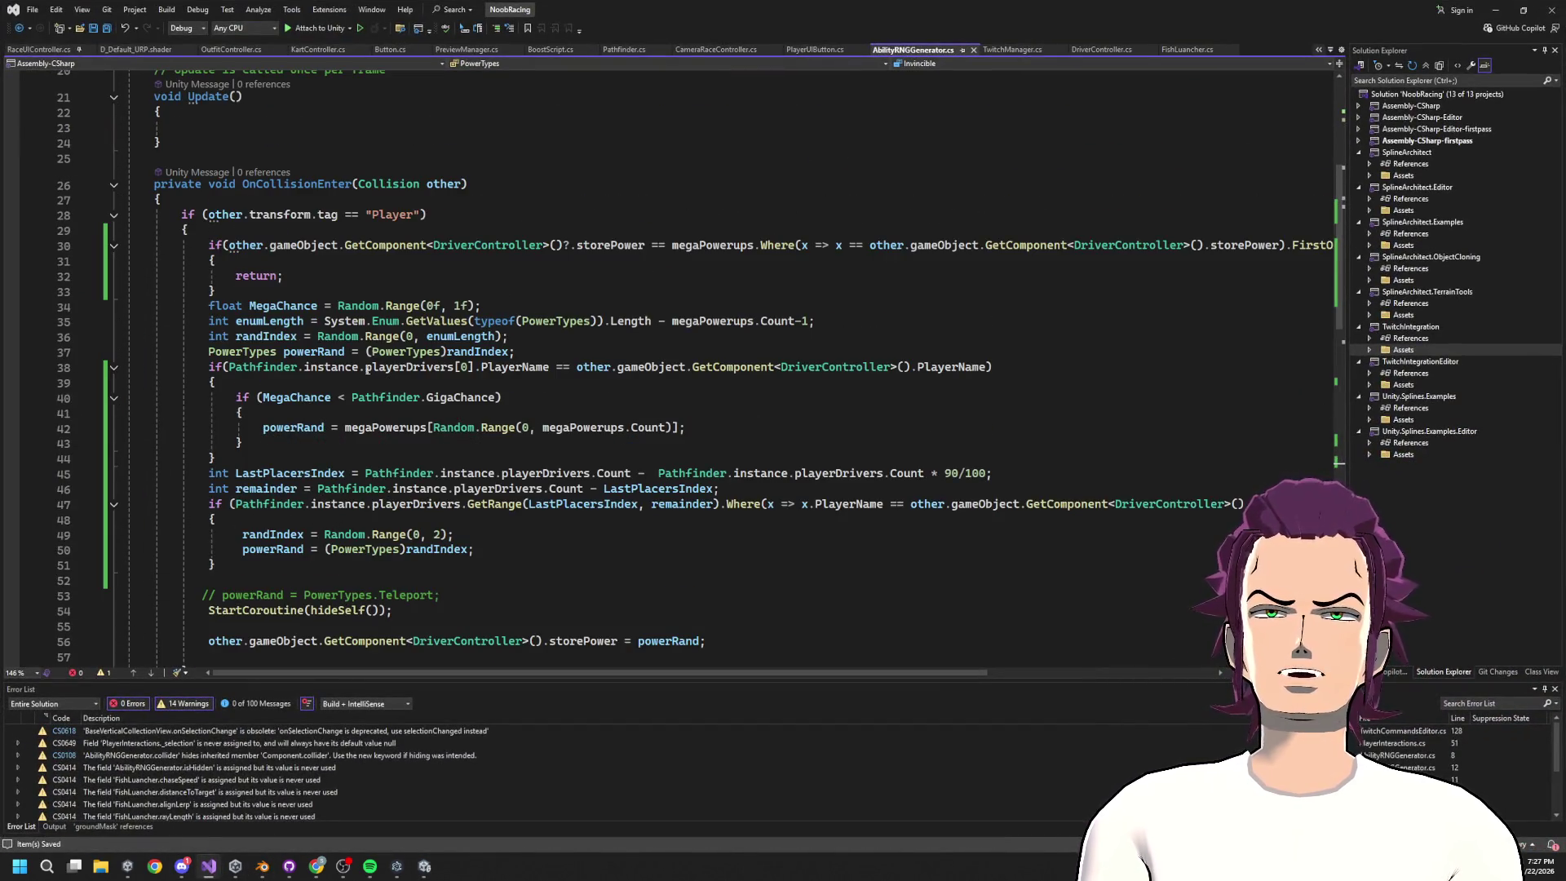
scroll(506, 530, "down", 7)
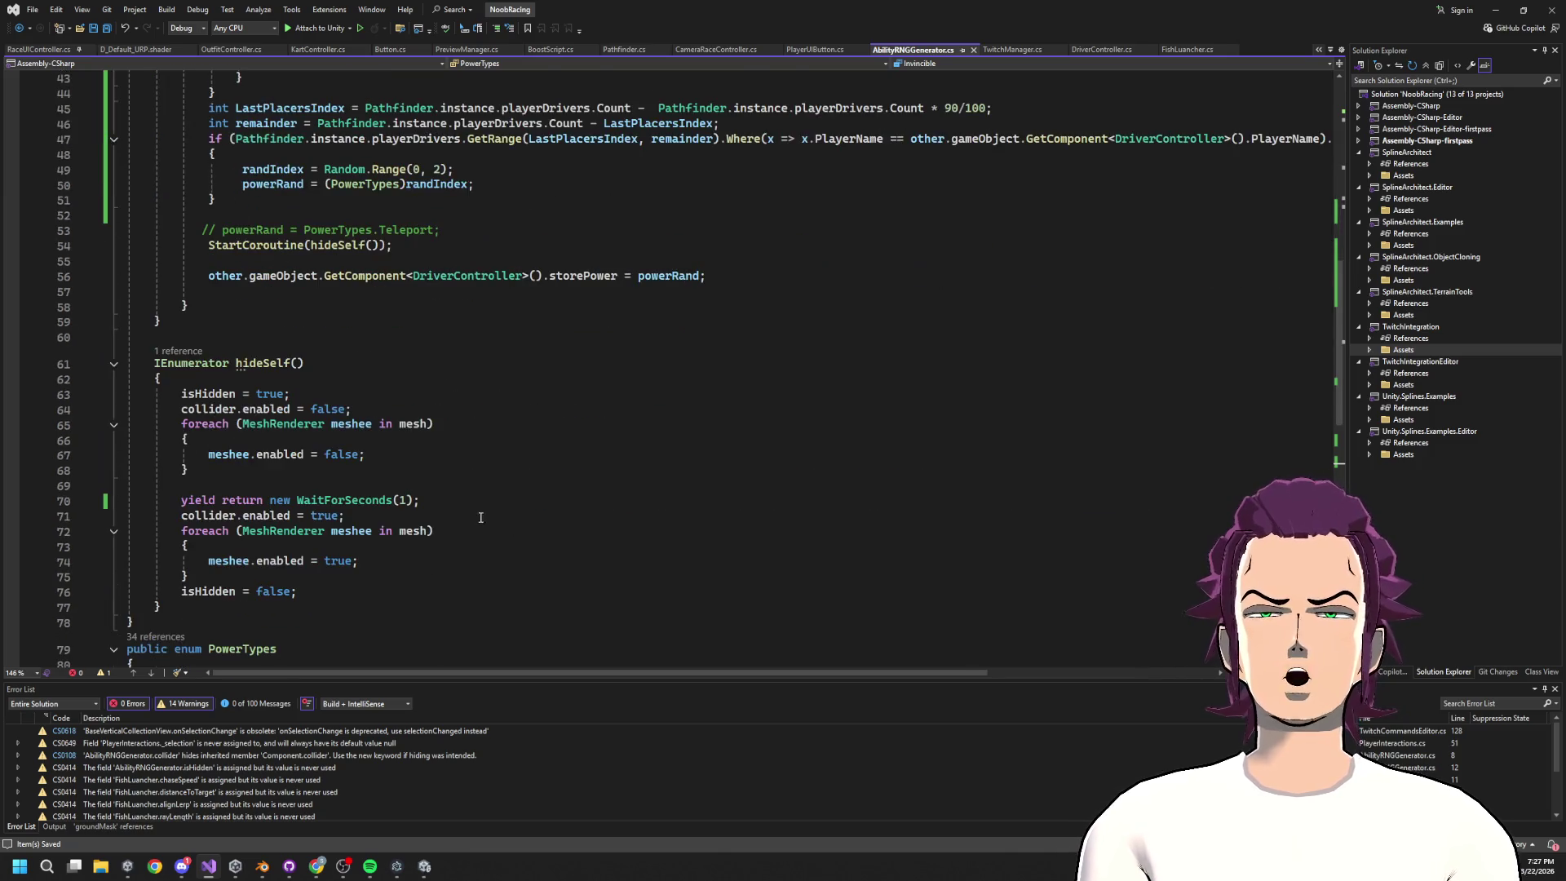
left_click(1495, 10)
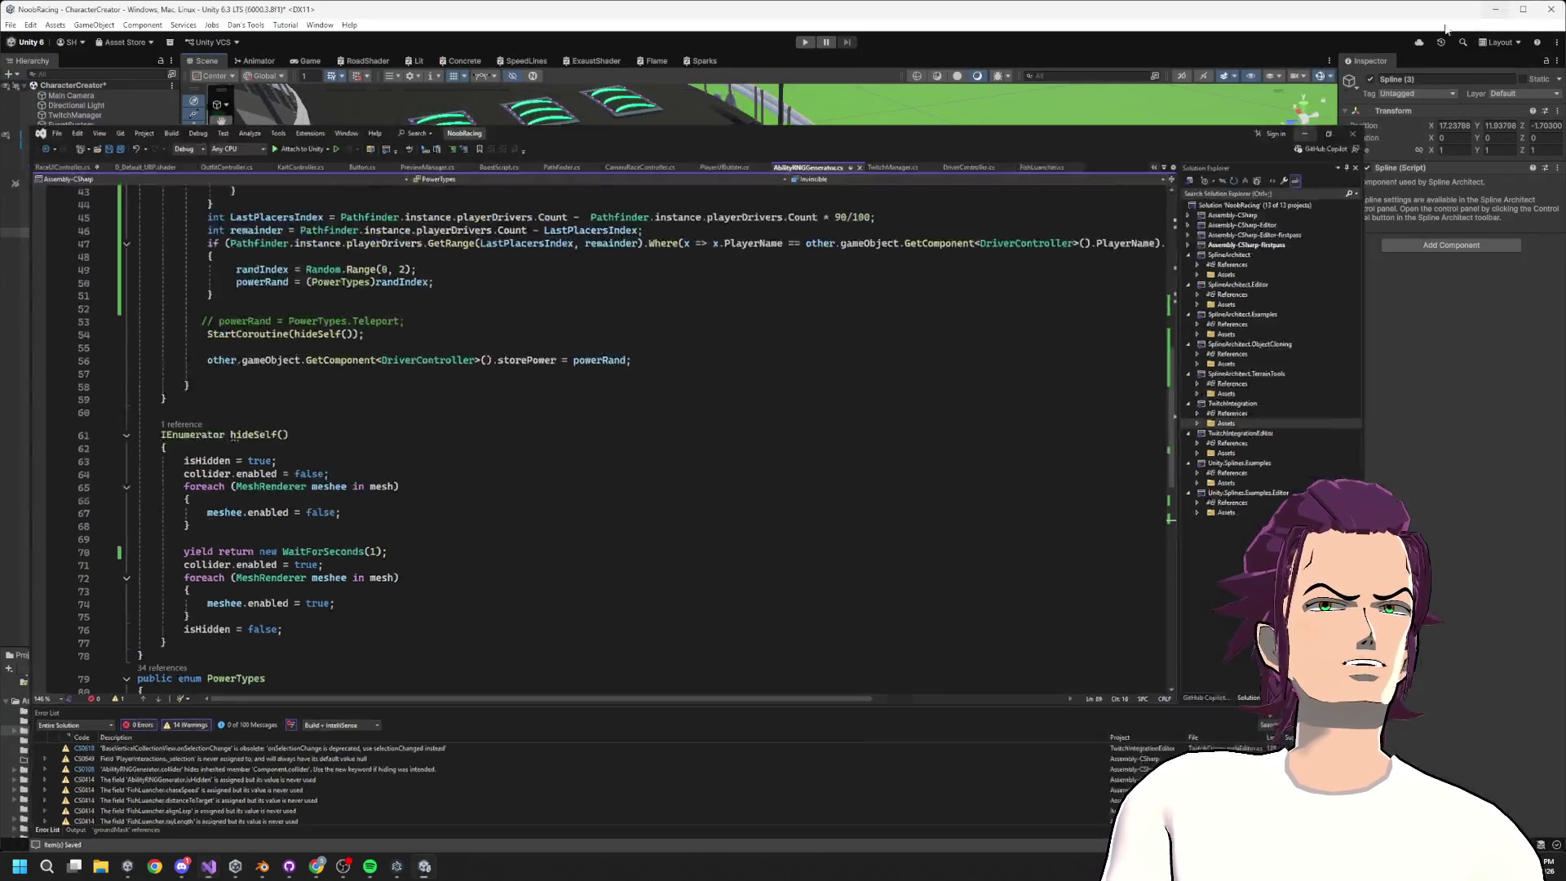
Create a new sphere in the scene and name it 'rf'
left_click(50, 279)
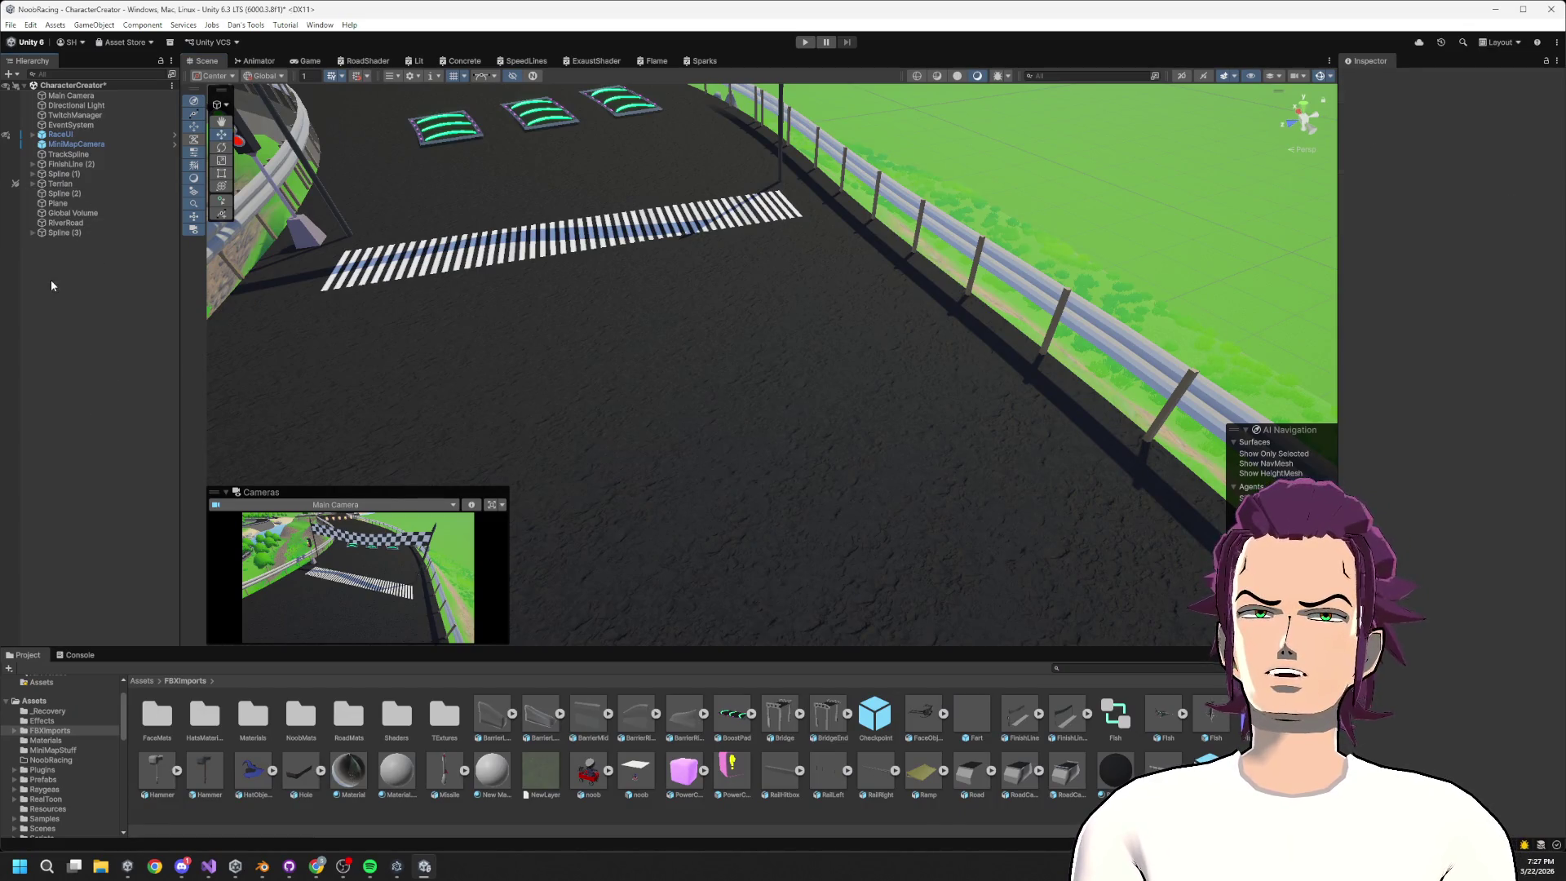
right_click(50, 293)
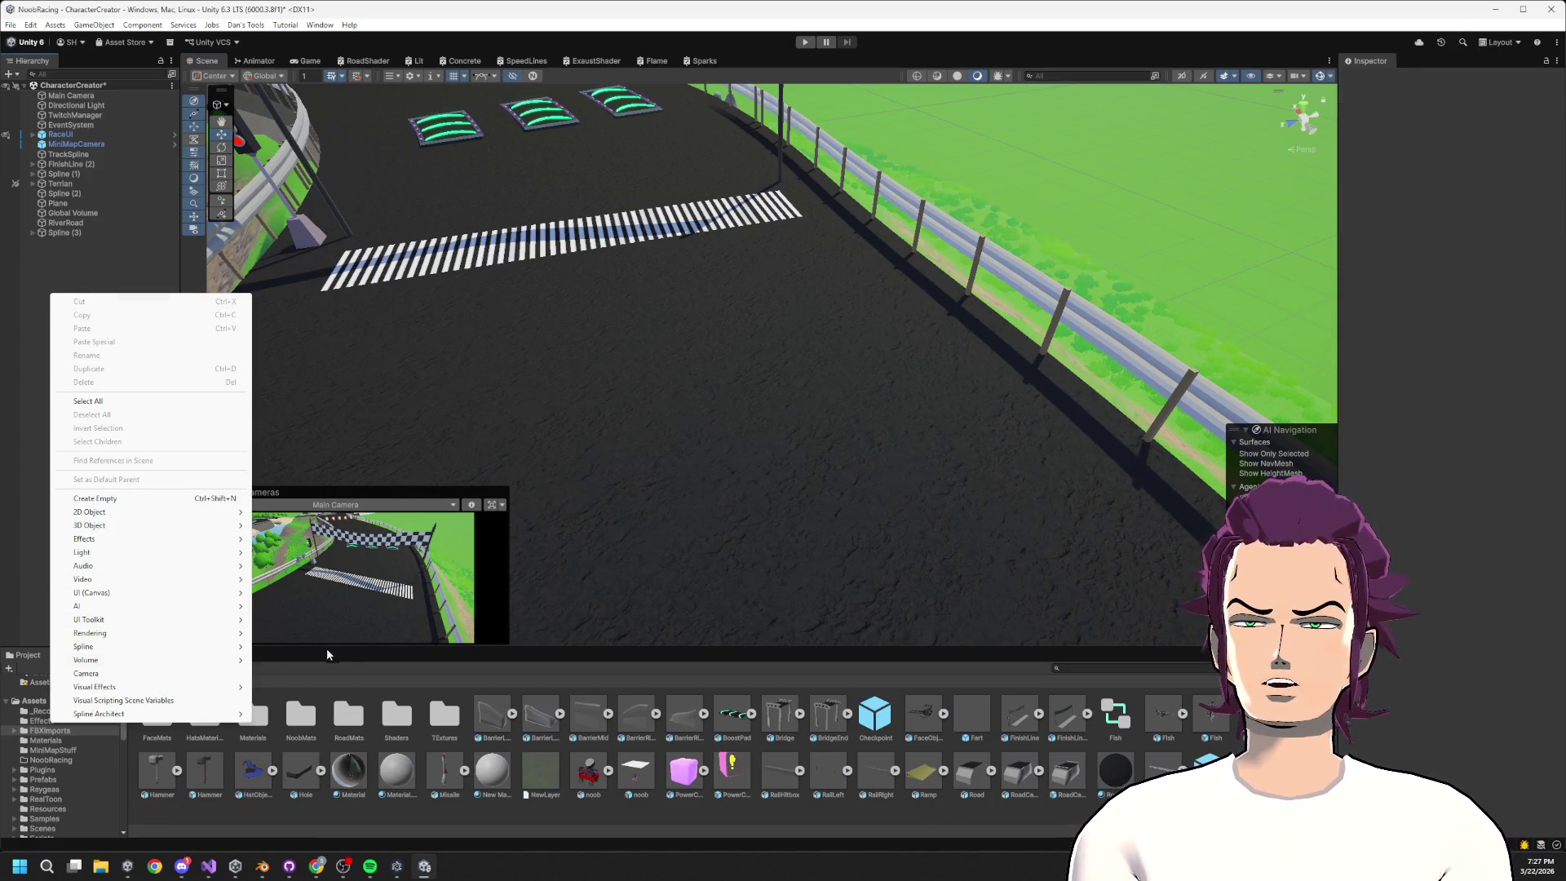
left_click(81, 287)
right_click(81, 288)
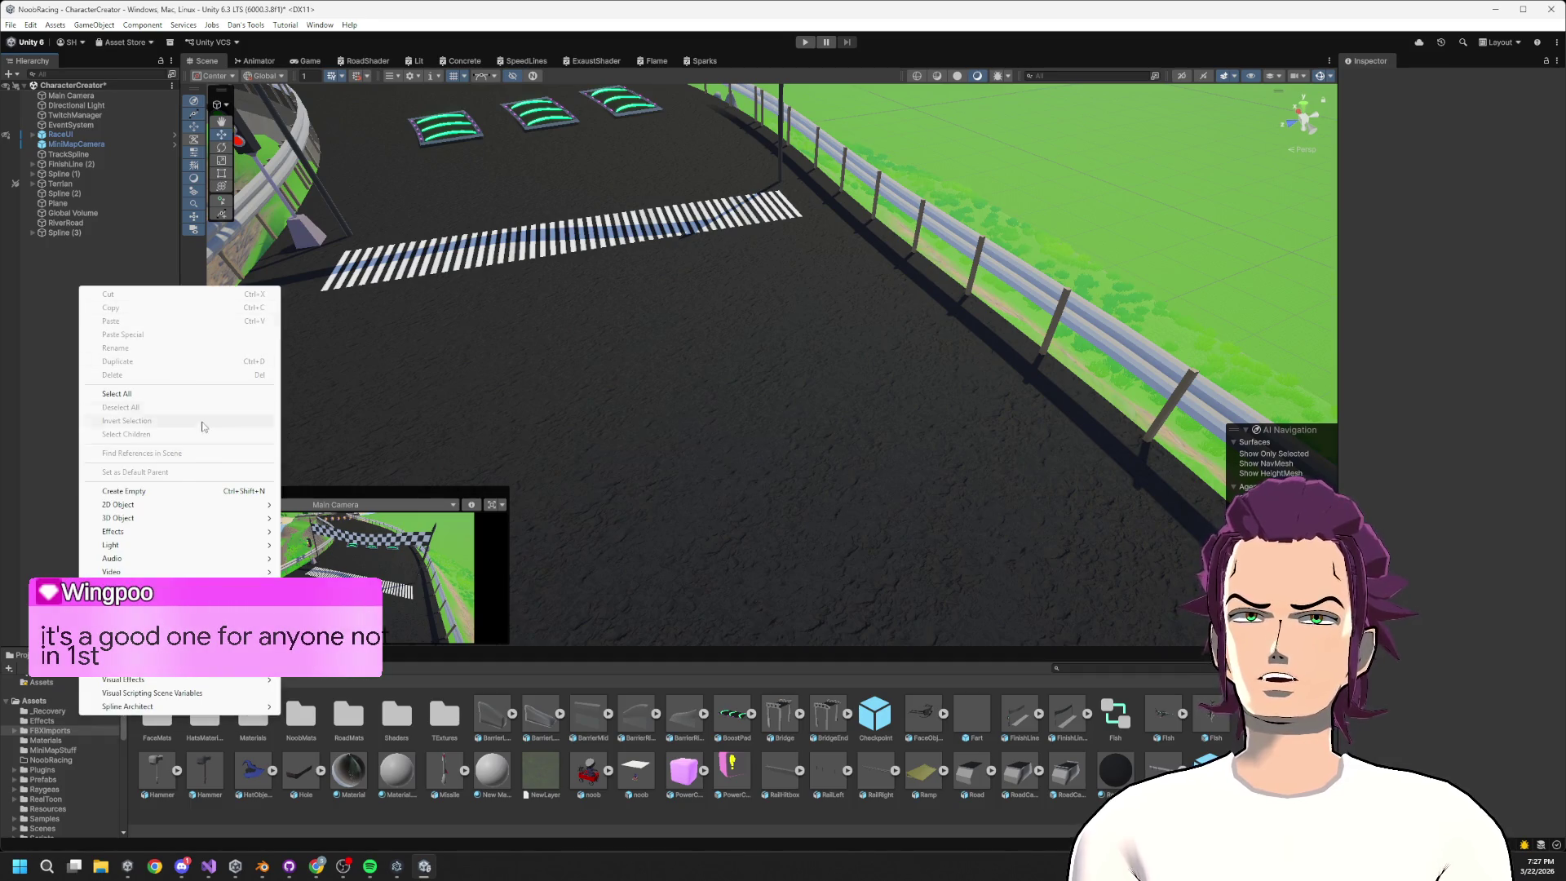
mouse_move(146, 520)
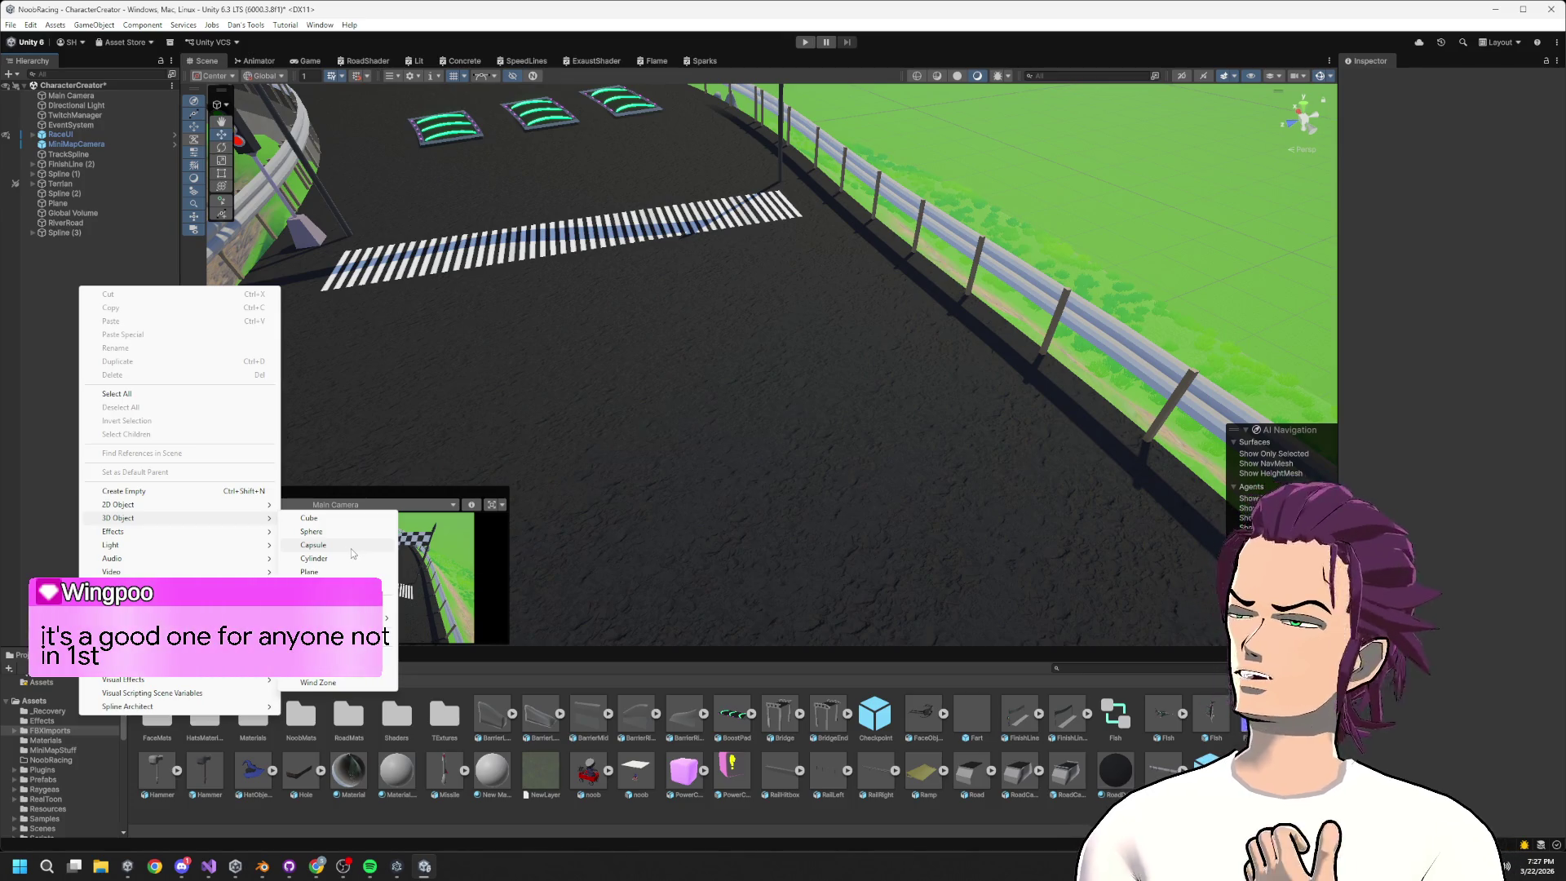
left_click(313, 531)
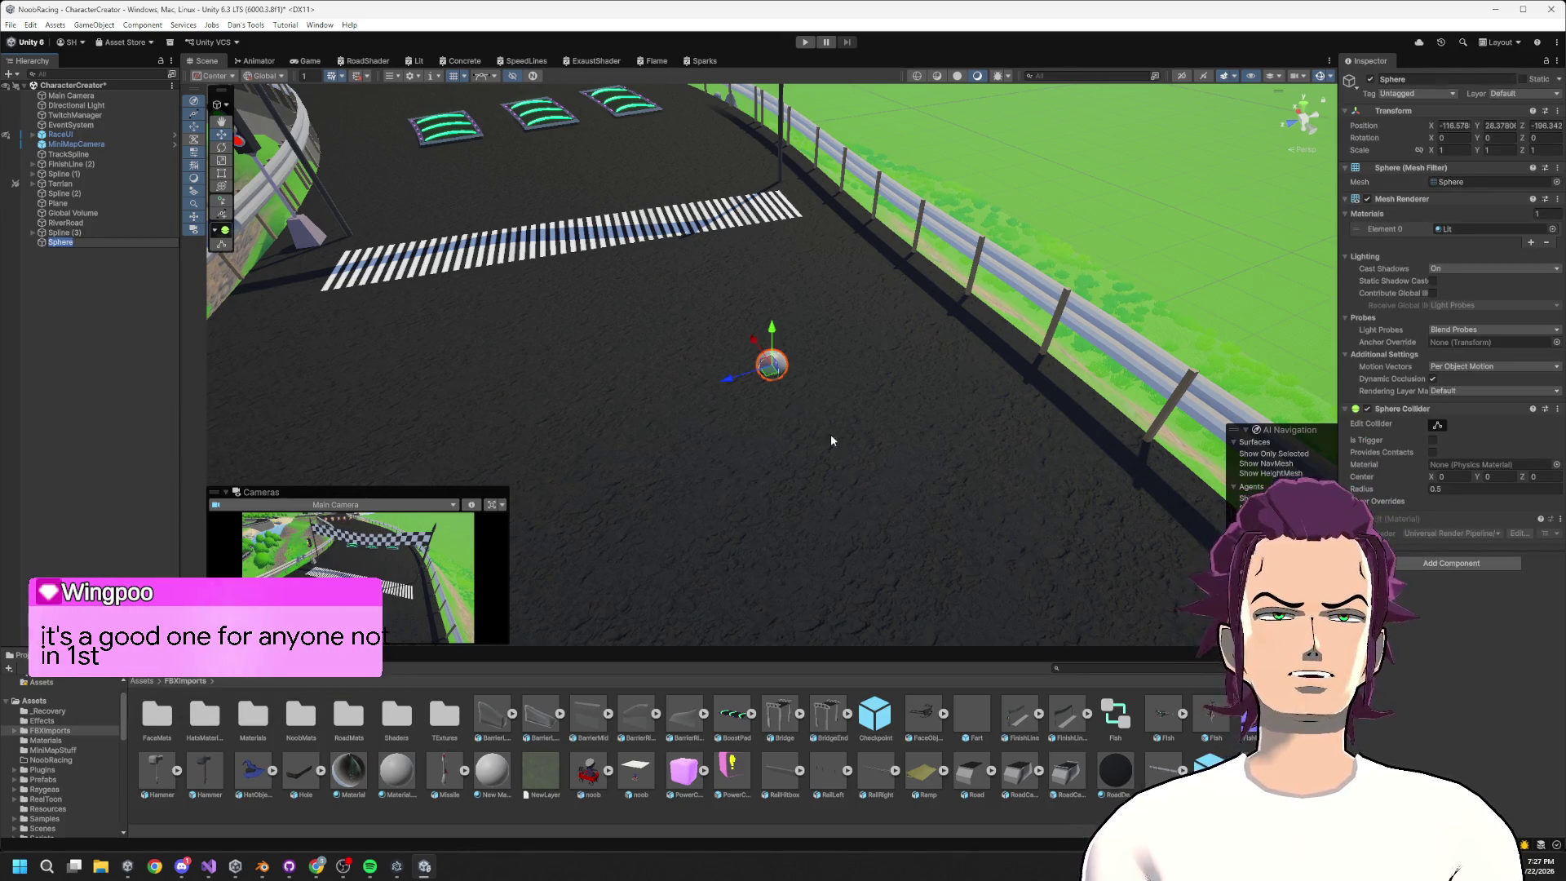
scroll(831, 434, "up", 3)
type("Rf")
left_click(83, 281)
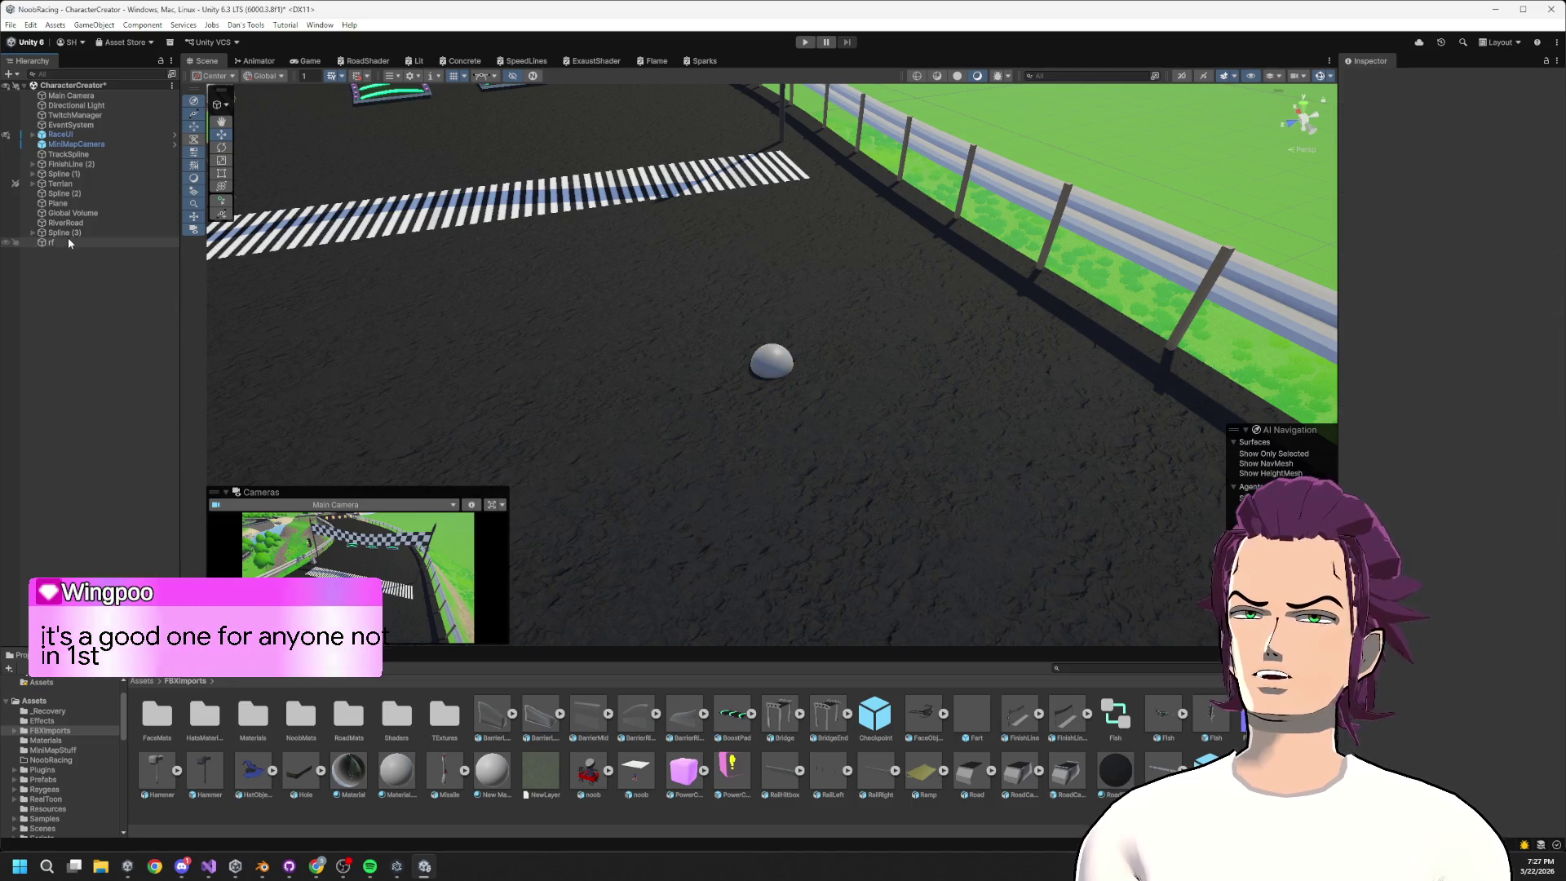
Raise the rf sphere slightly above the track and enlarge the Project panel
left_click(67, 242)
key("f")
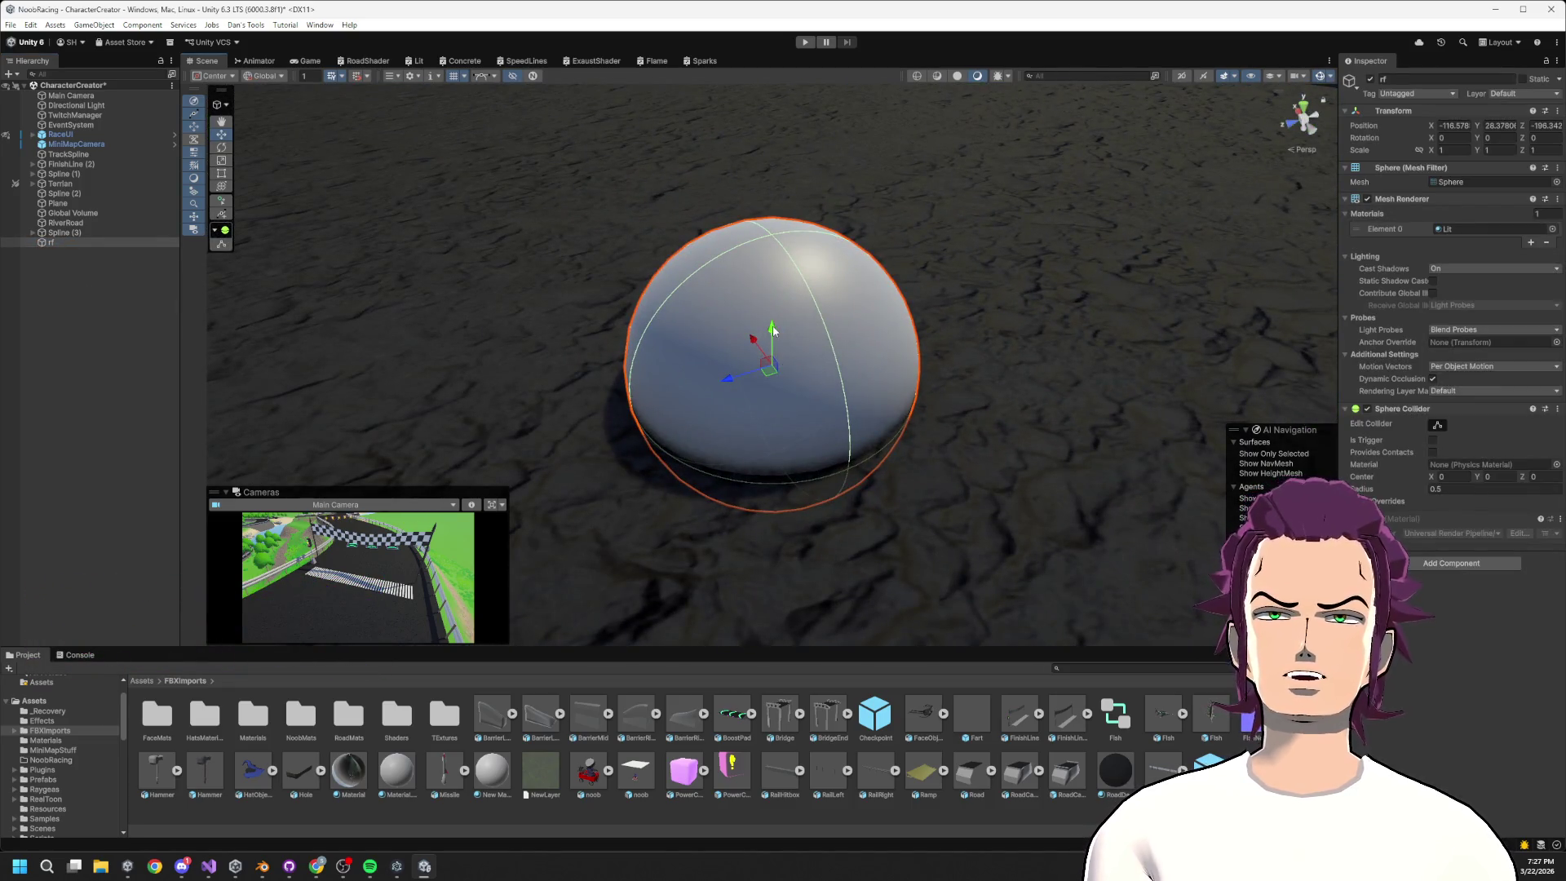
left_click_drag(774, 329, 775, 158)
scroll(775, 245, "down", 2)
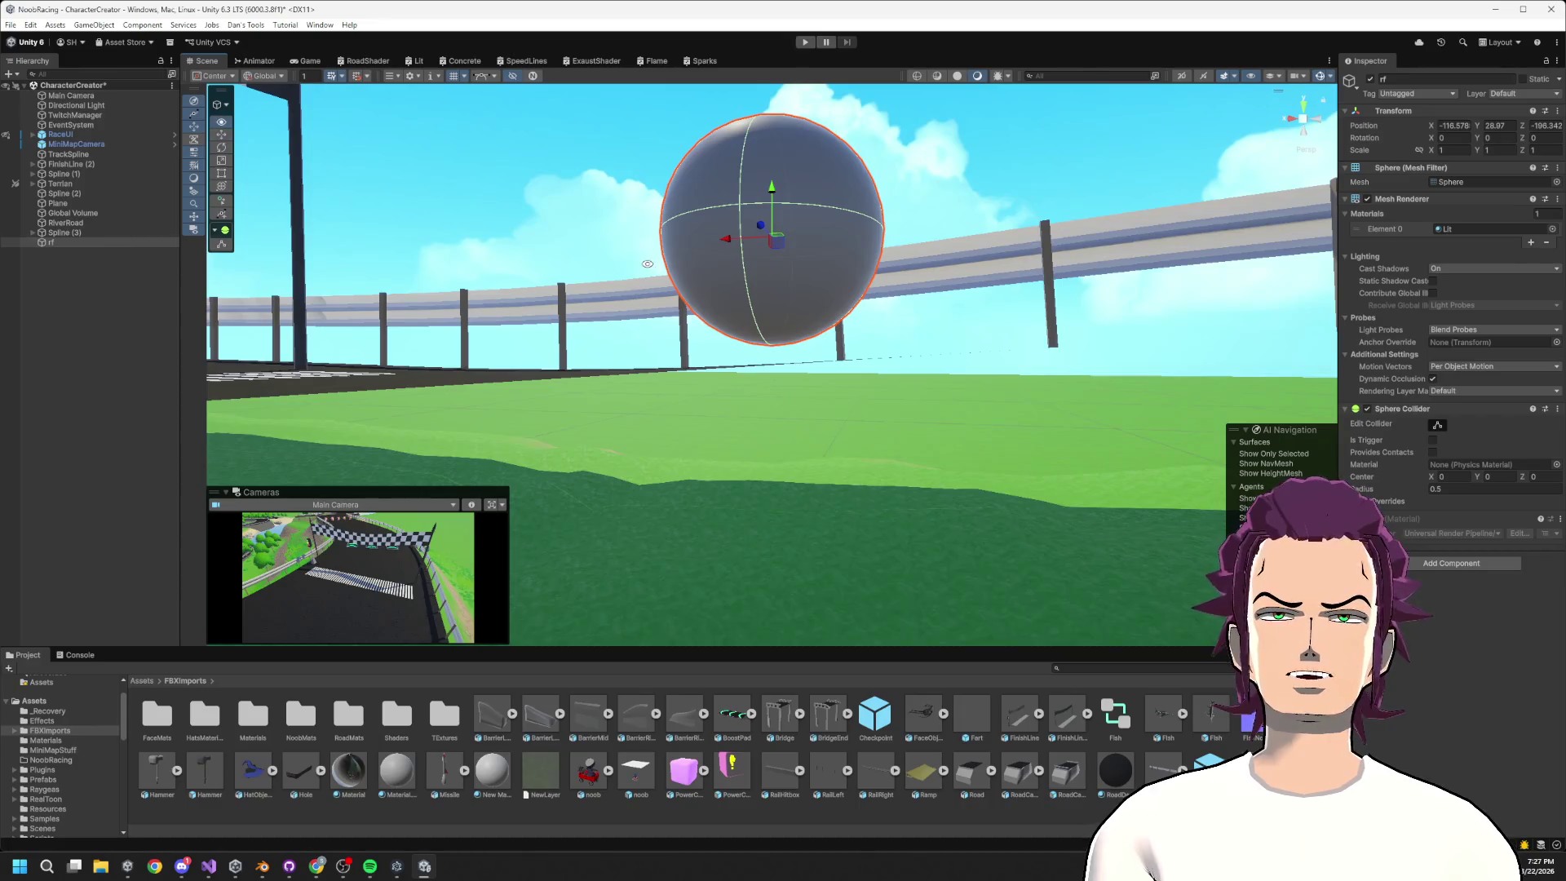
left_click_drag(648, 264, 747, 500)
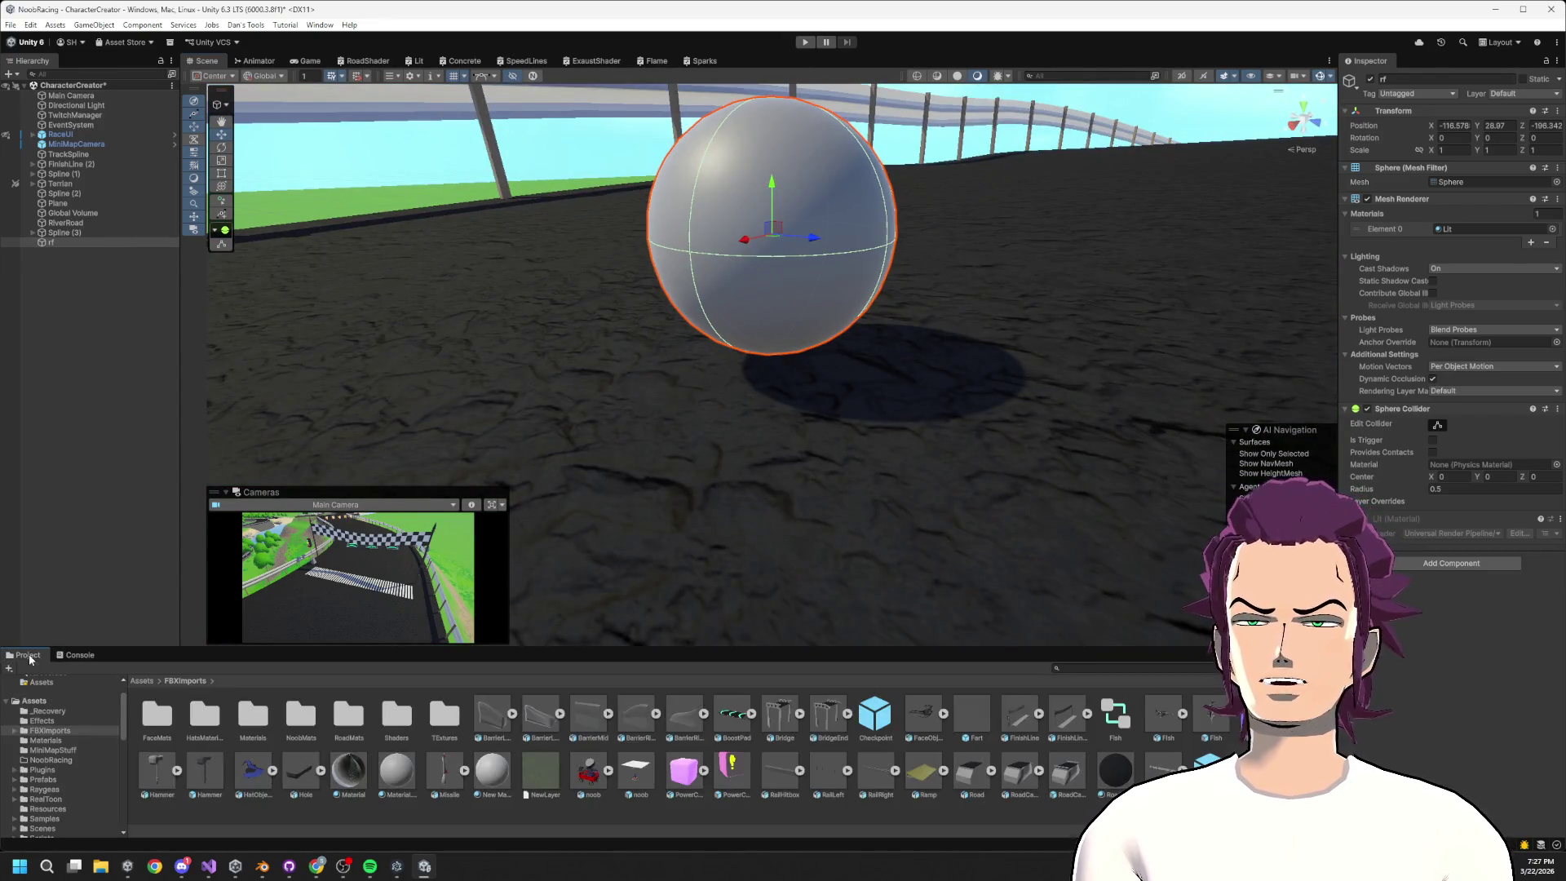
left_click_drag(217, 649, 216, 476)
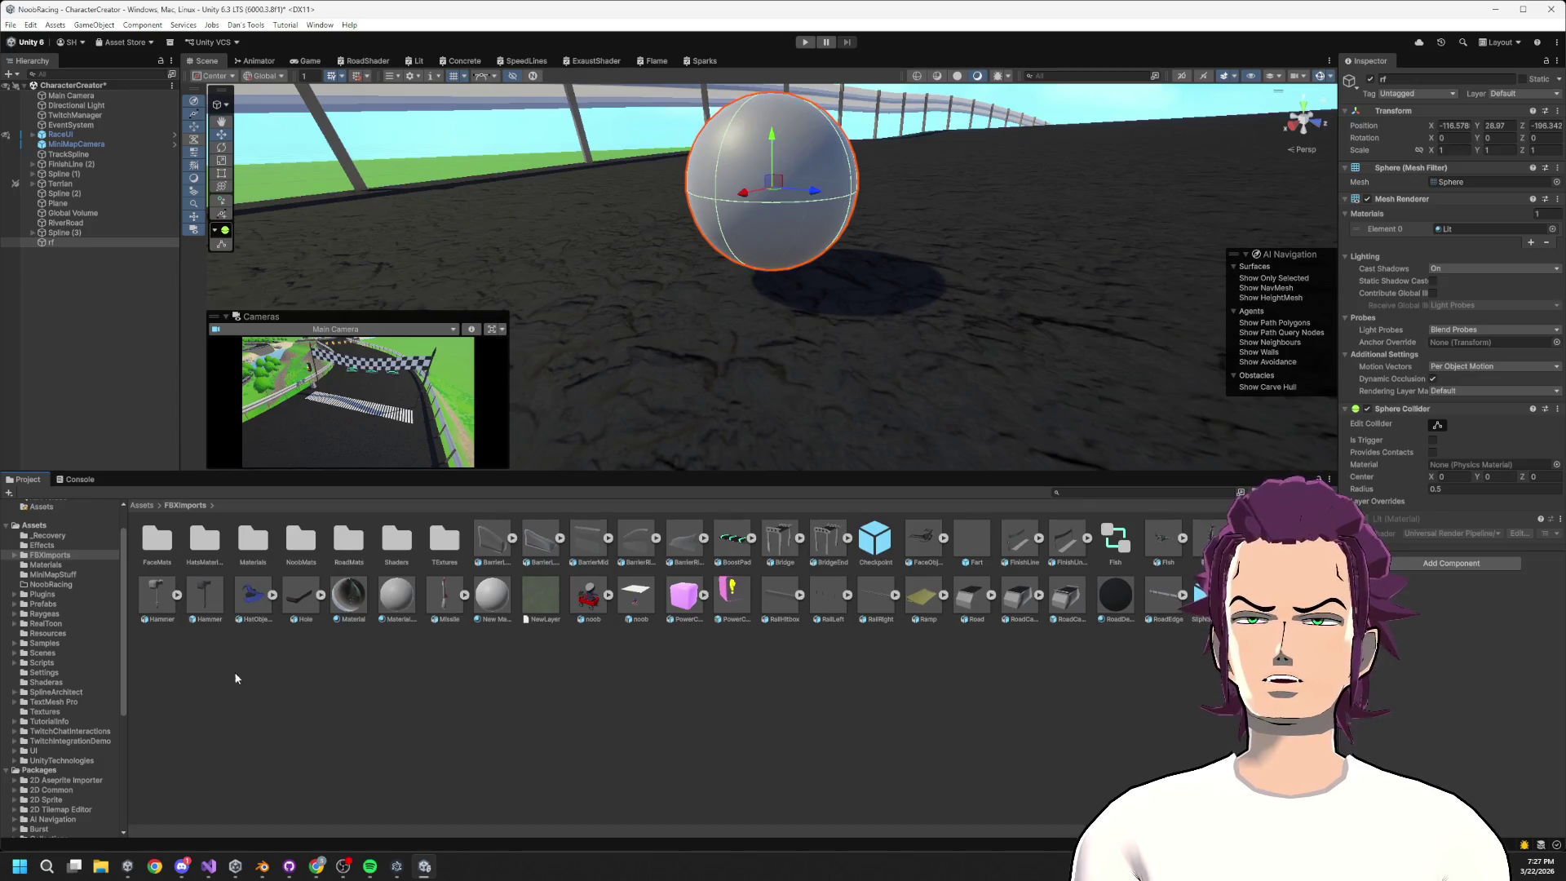
left_click(233, 672)
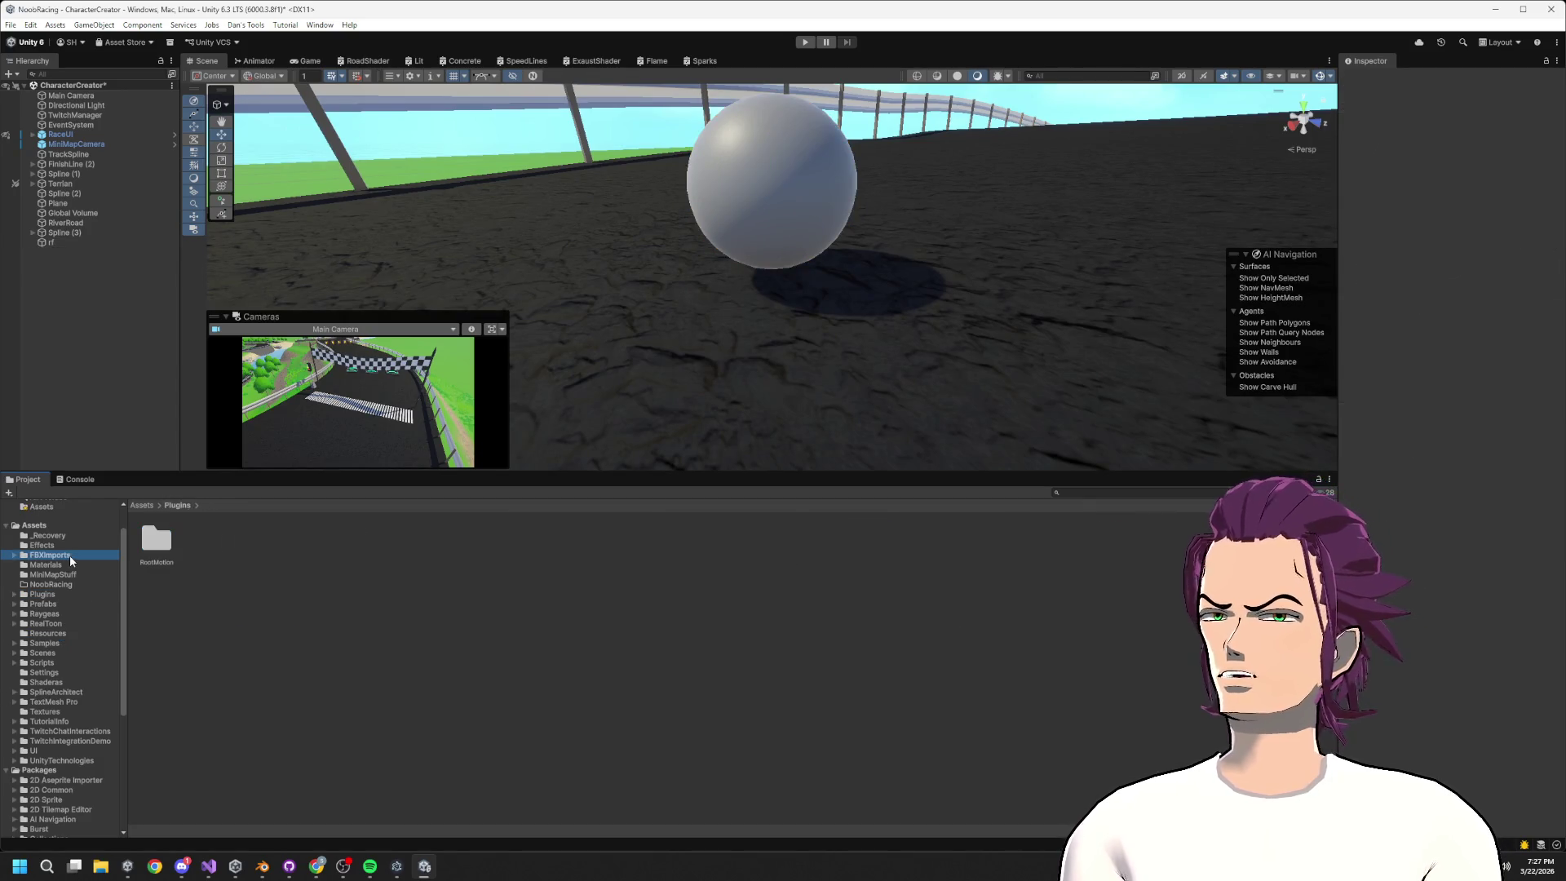
Browse the RealToon, Resources, Scenes, Scripts and Settings folders, ending on Shaderas
left_click(71, 623)
left_click(48, 653)
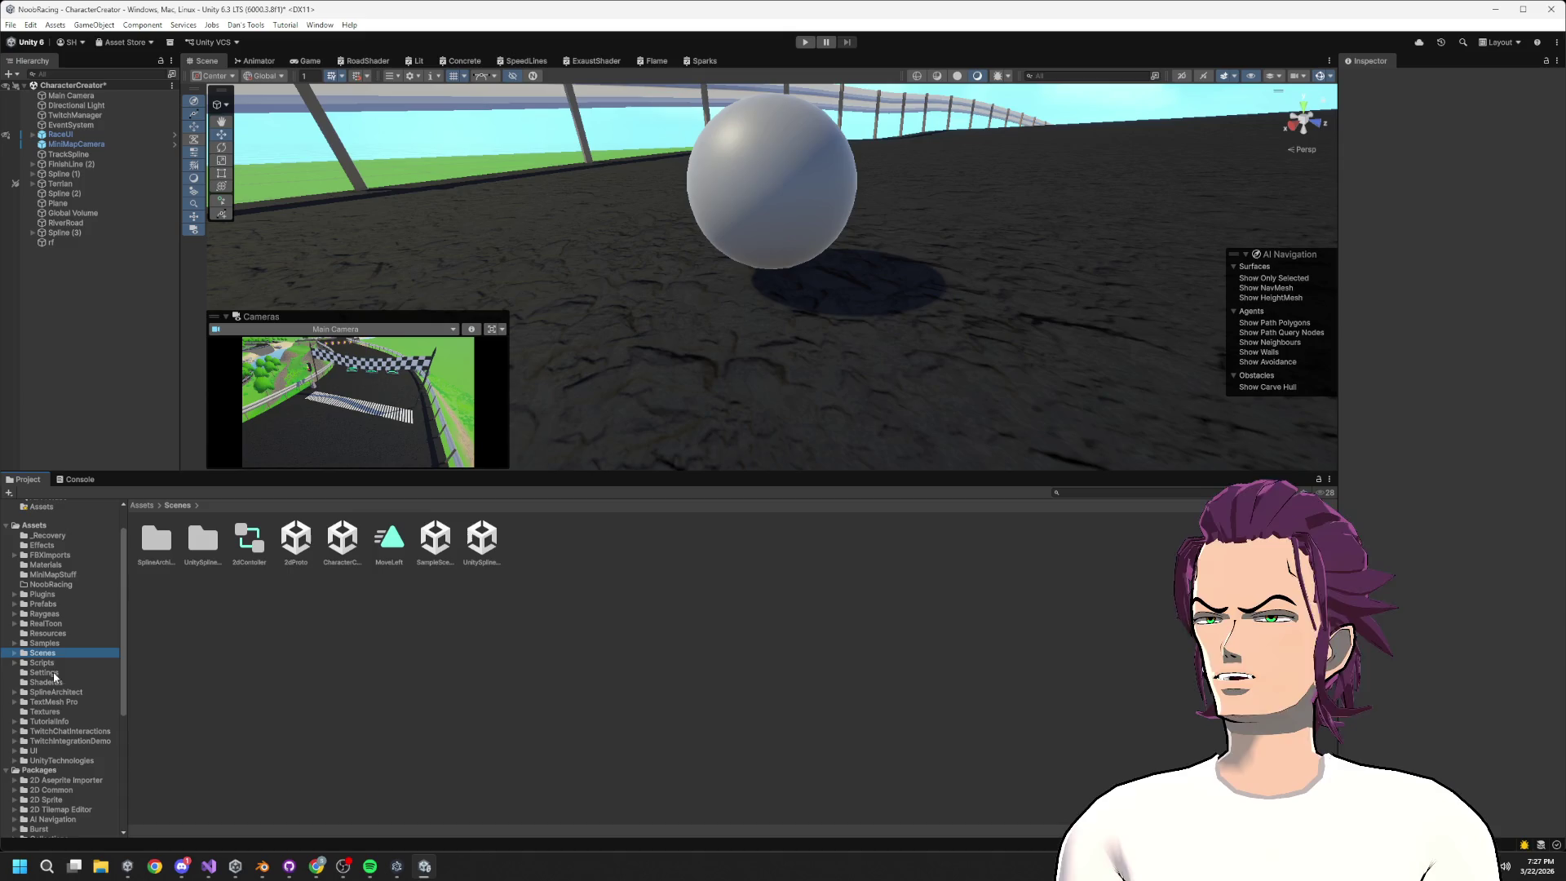
left_click(79, 621)
left_click(74, 634)
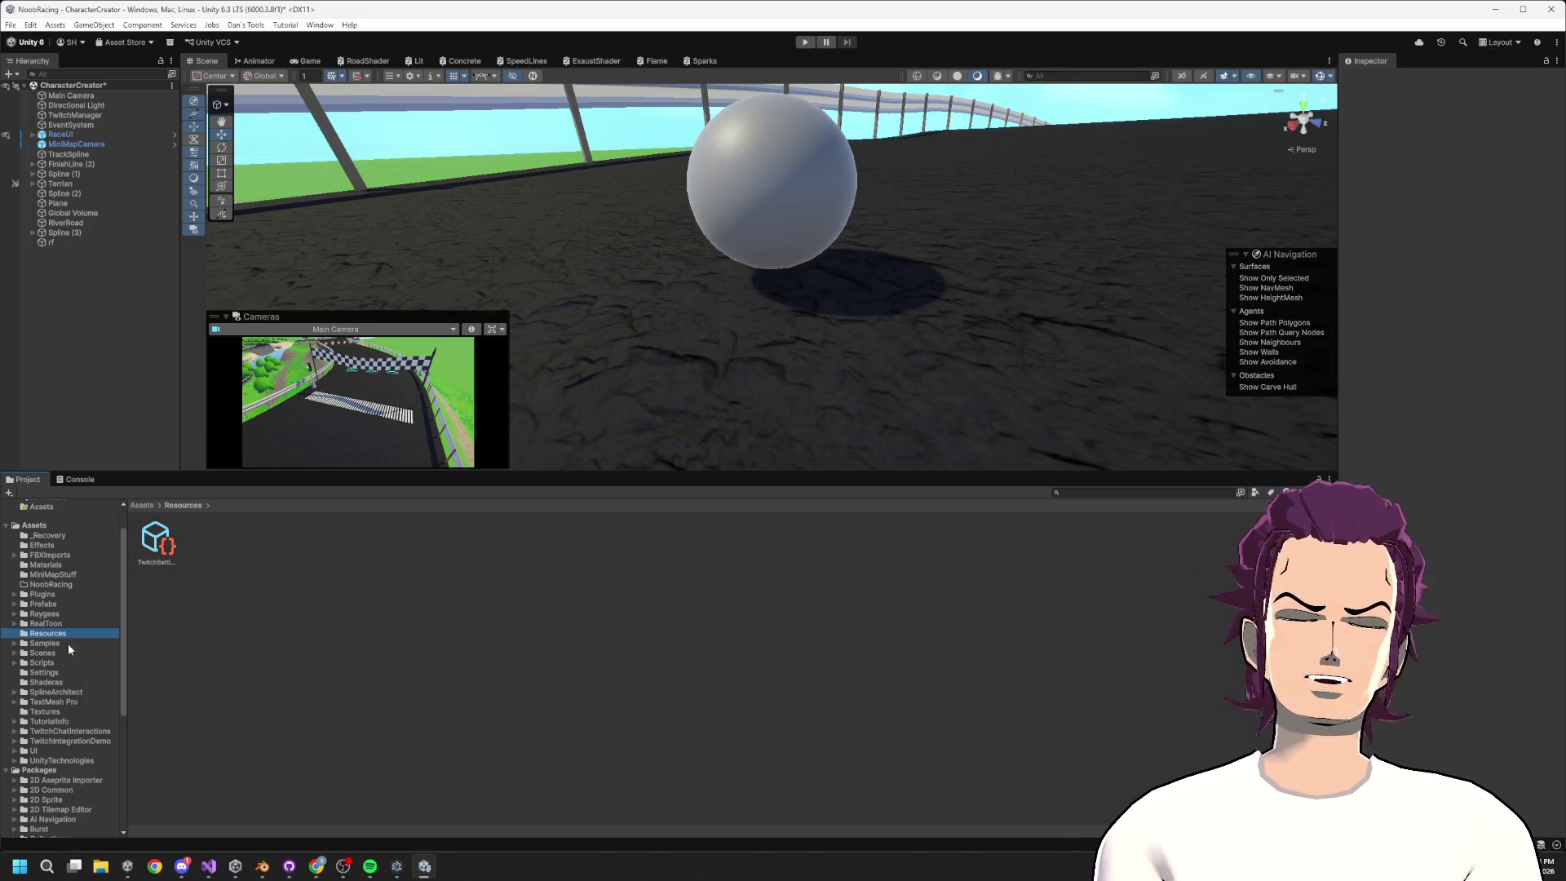
left_click(54, 652)
left_click(62, 663)
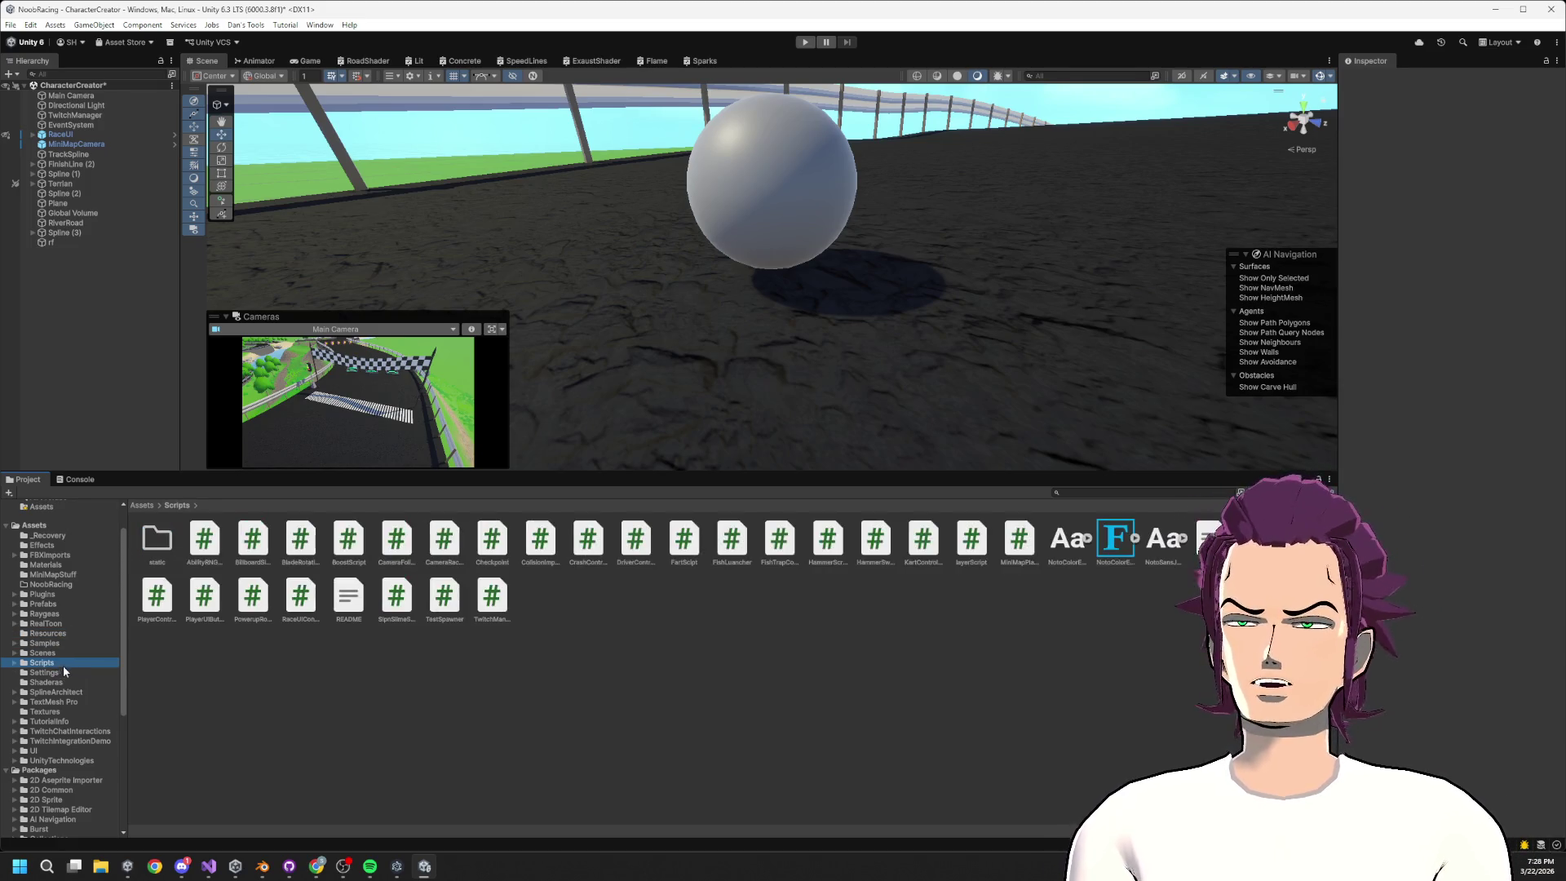
left_click(67, 680)
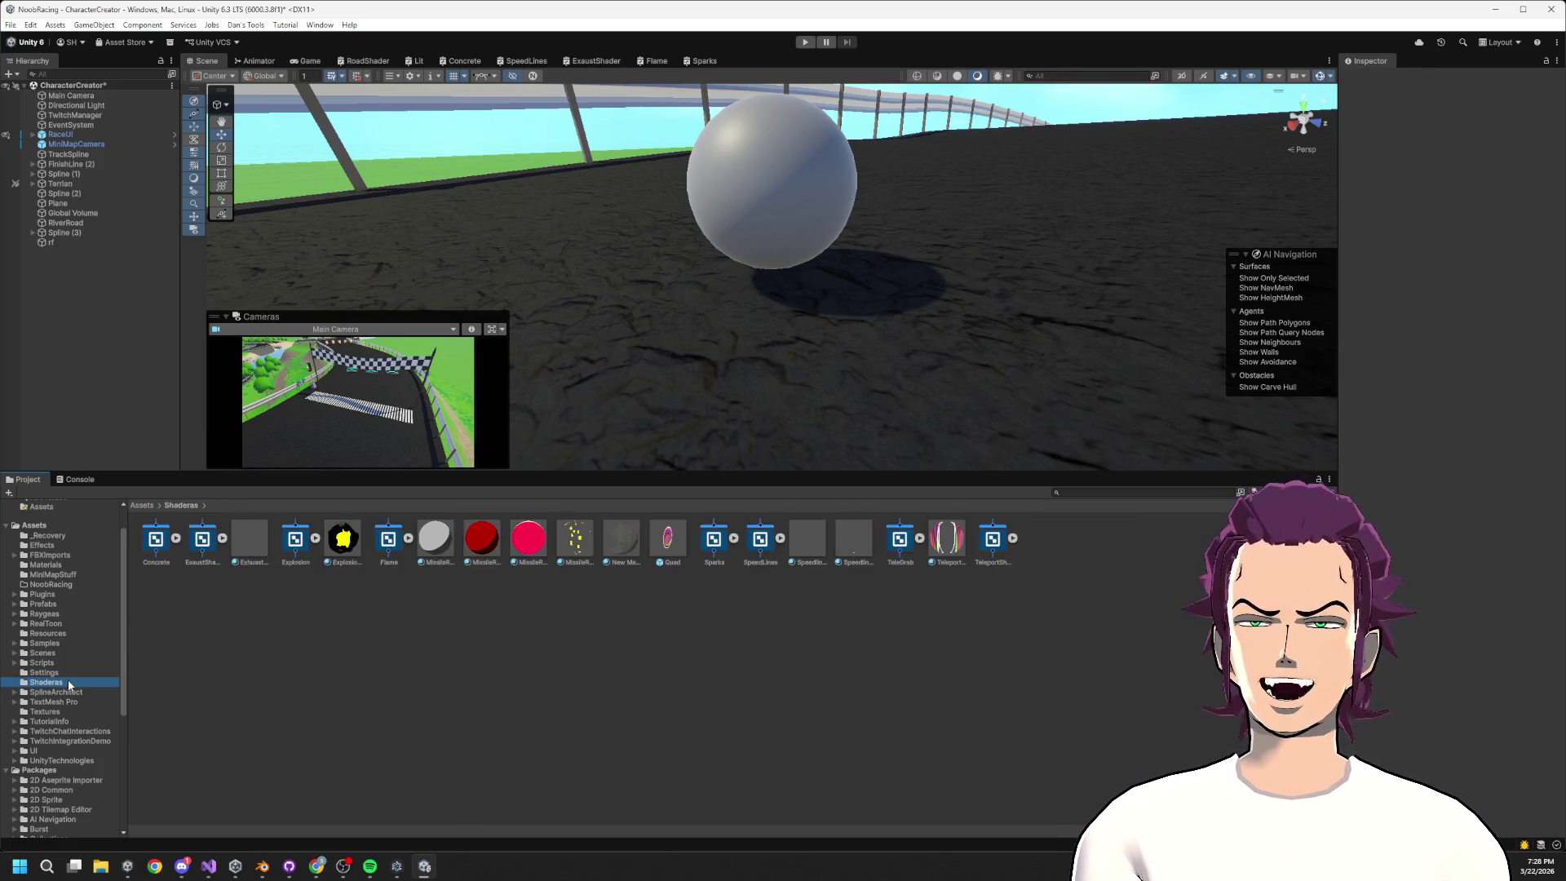
left_click(76, 663)
left_click(76, 652)
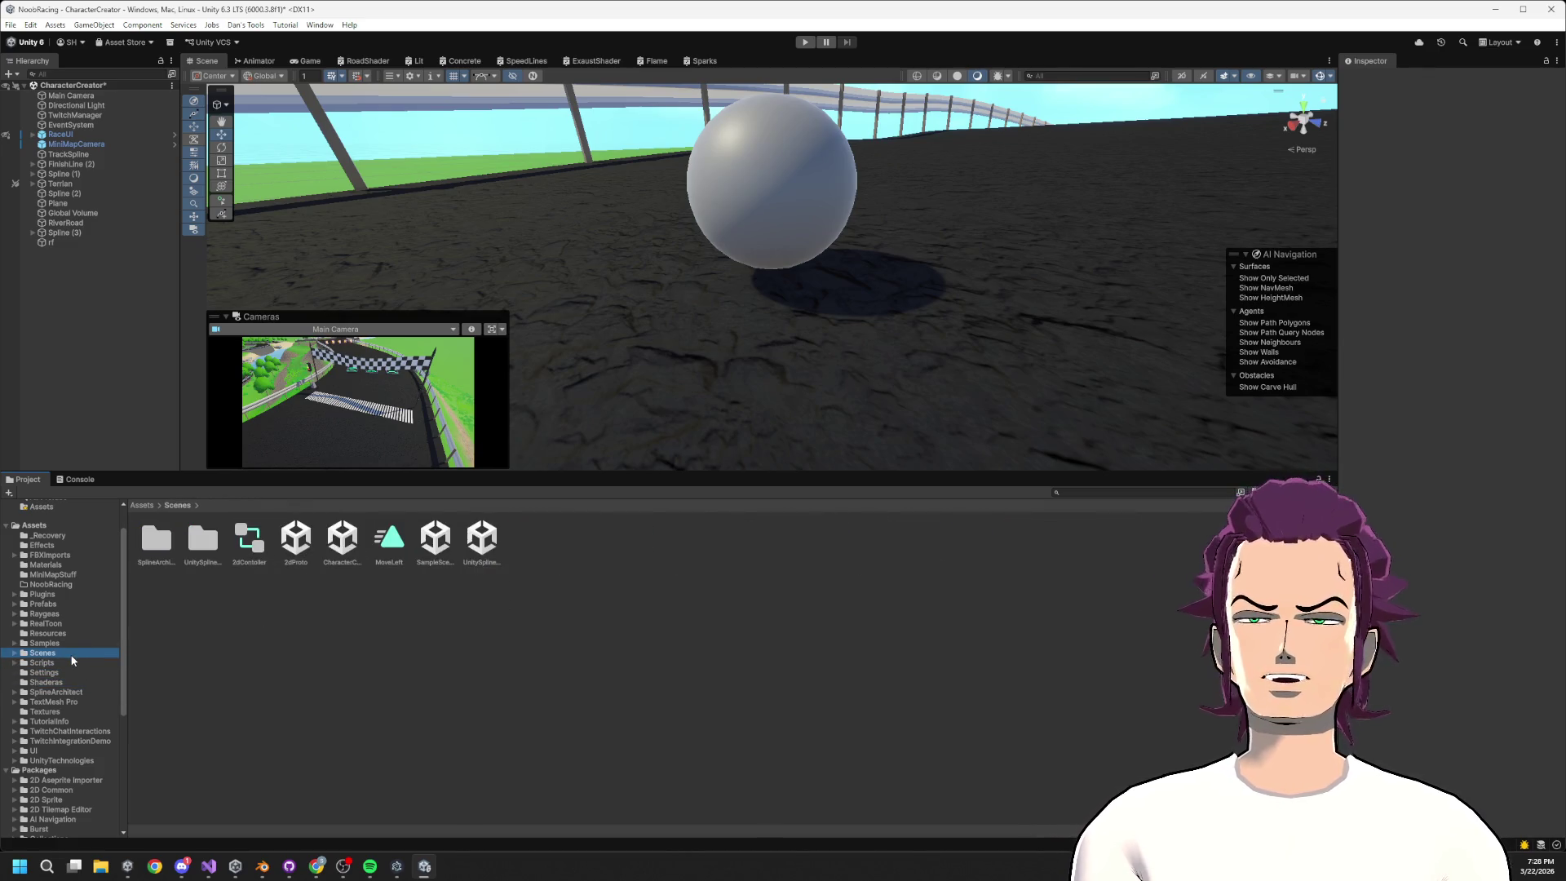
left_click(73, 673)
left_click(68, 663)
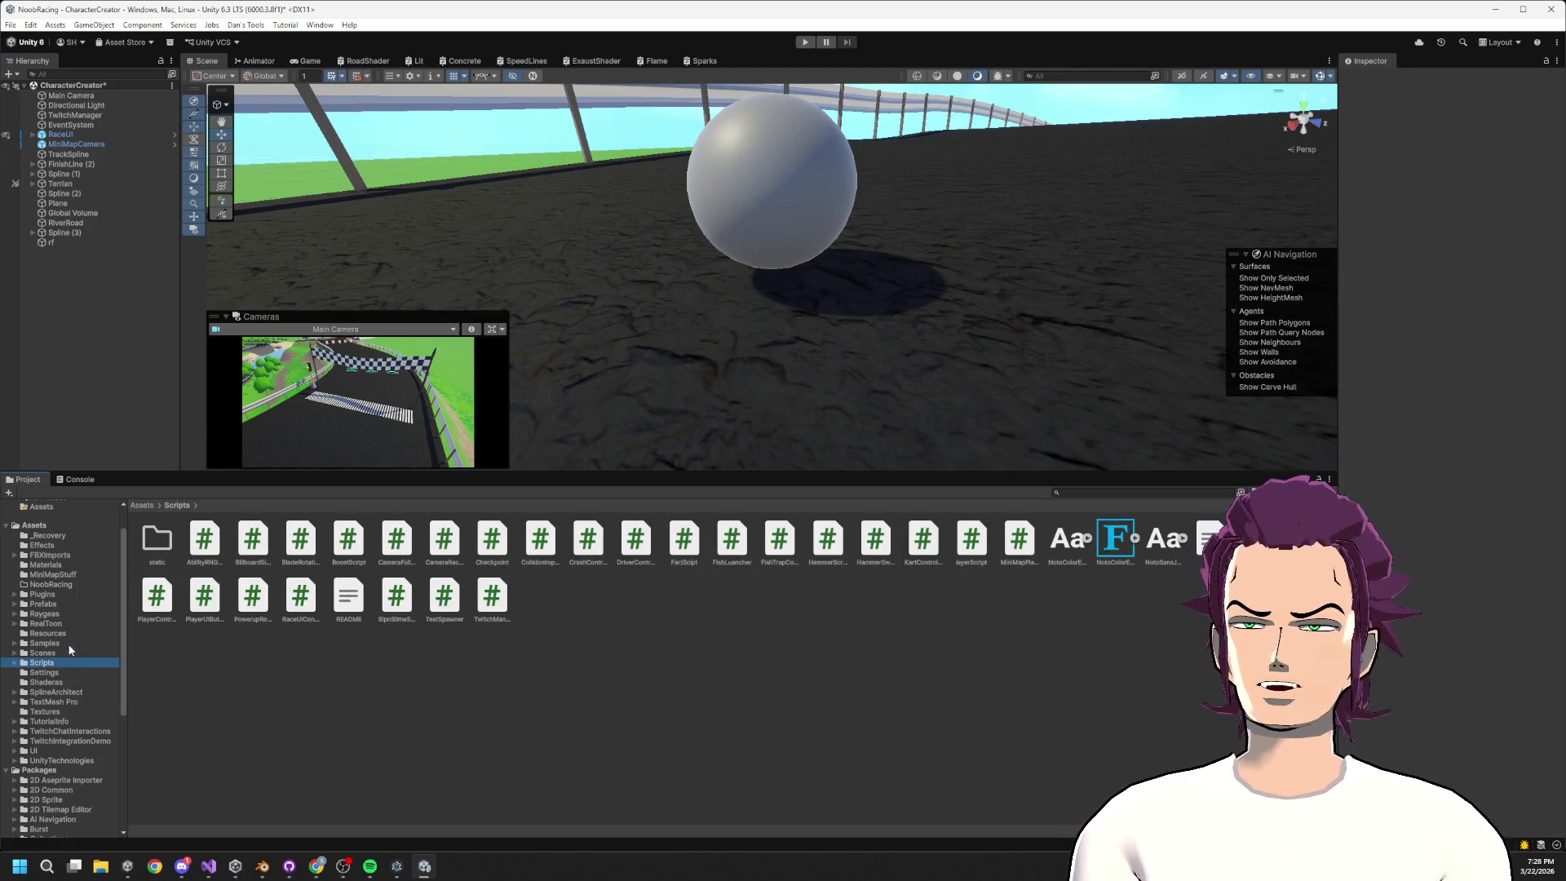
left_click(64, 682)
Create a URP Unlit Shader Graph named BubbleShield in the Shaderas folder
right_click(418, 624)
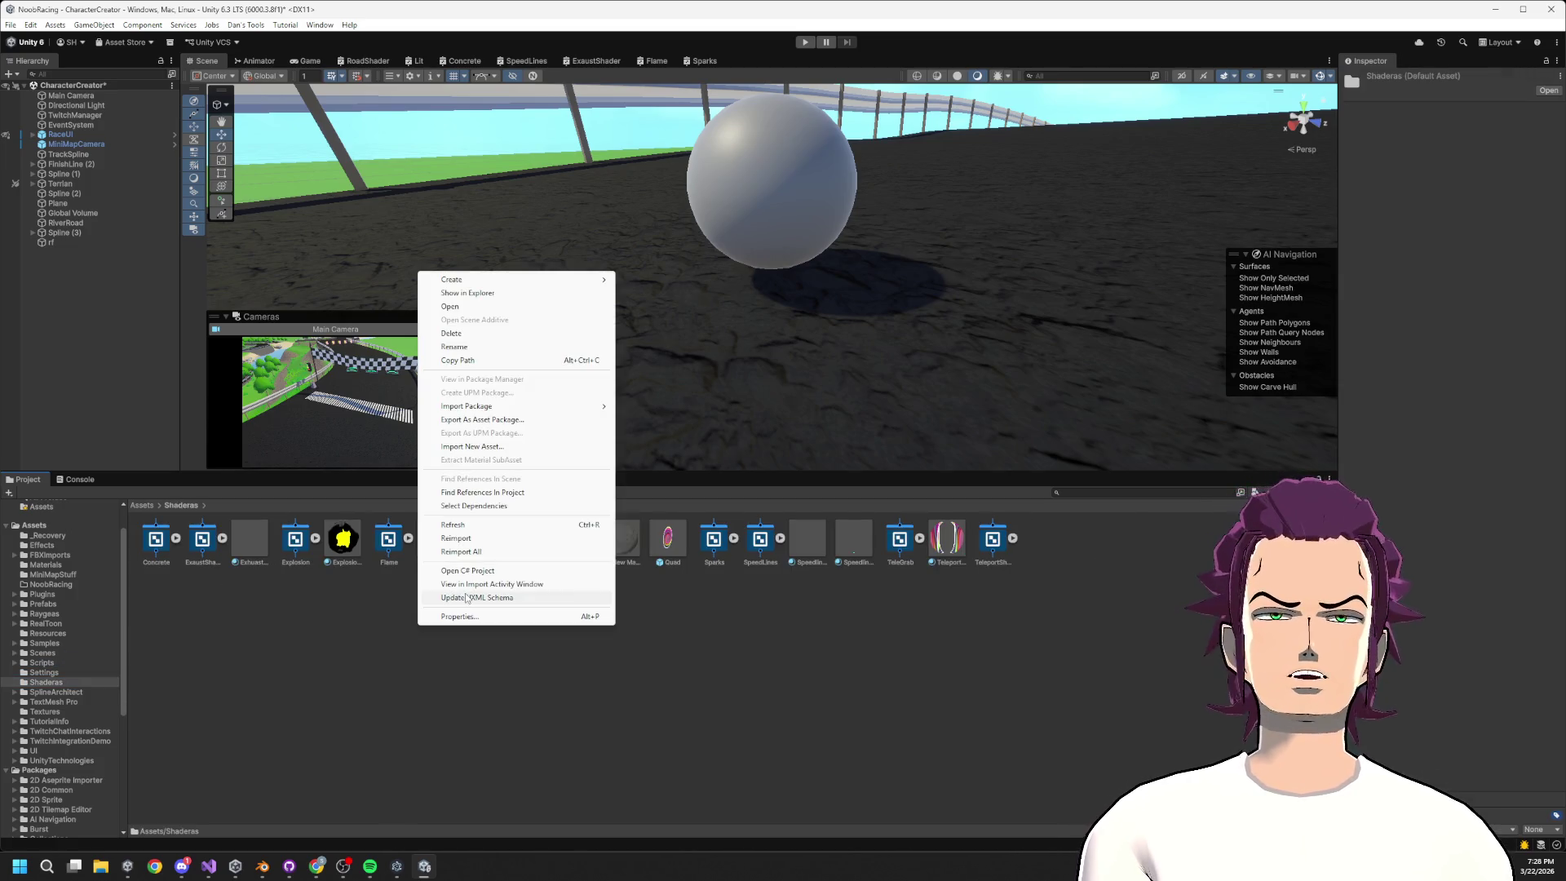
mouse_move(487, 278)
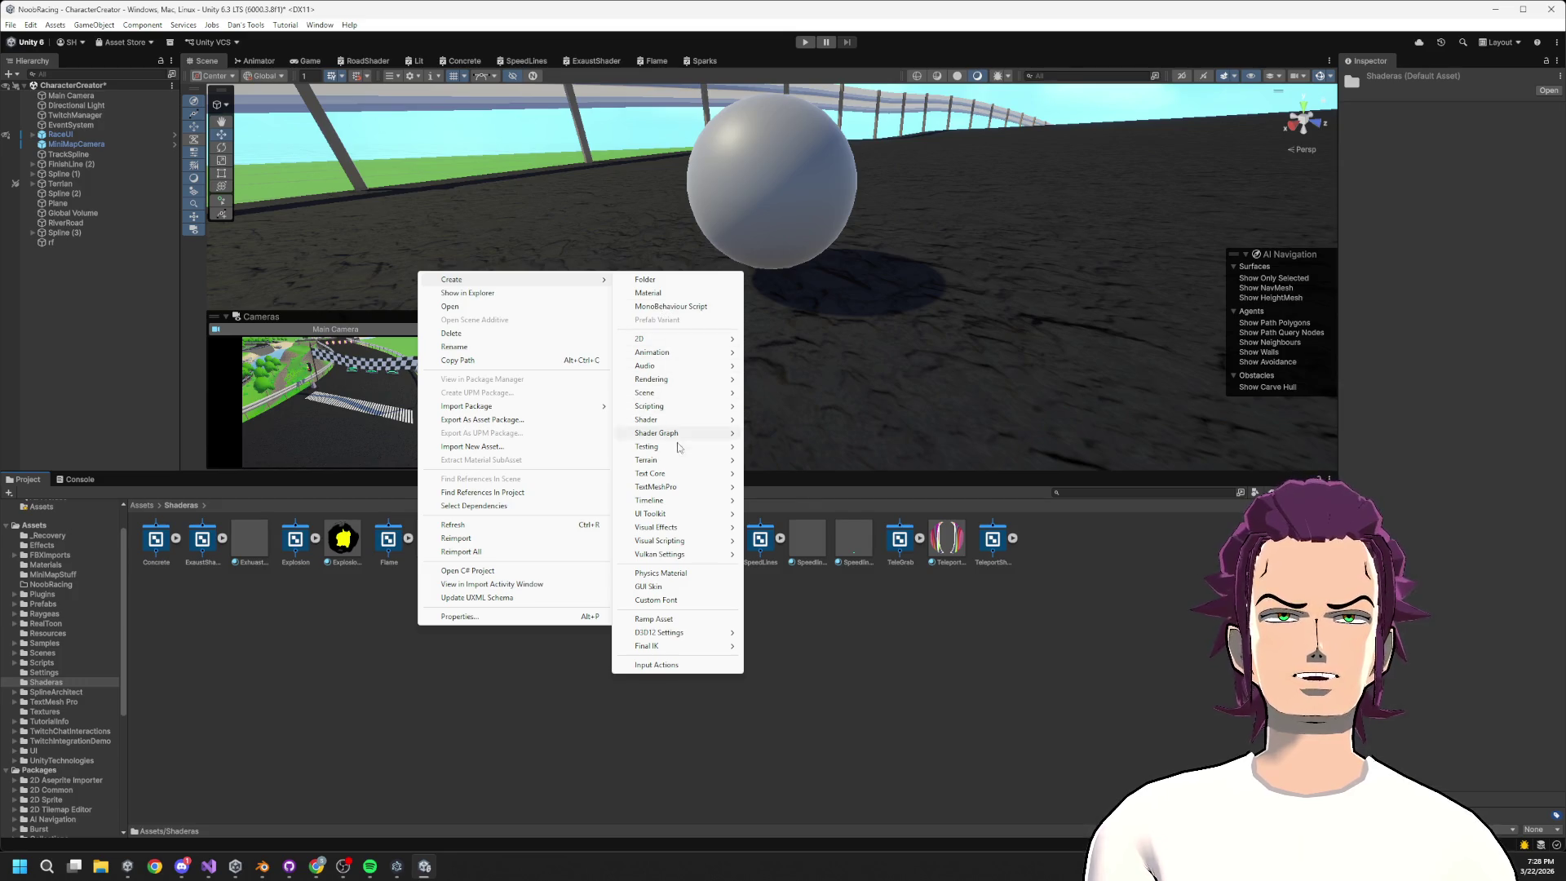
mouse_move(675, 438)
mouse_move(808, 438)
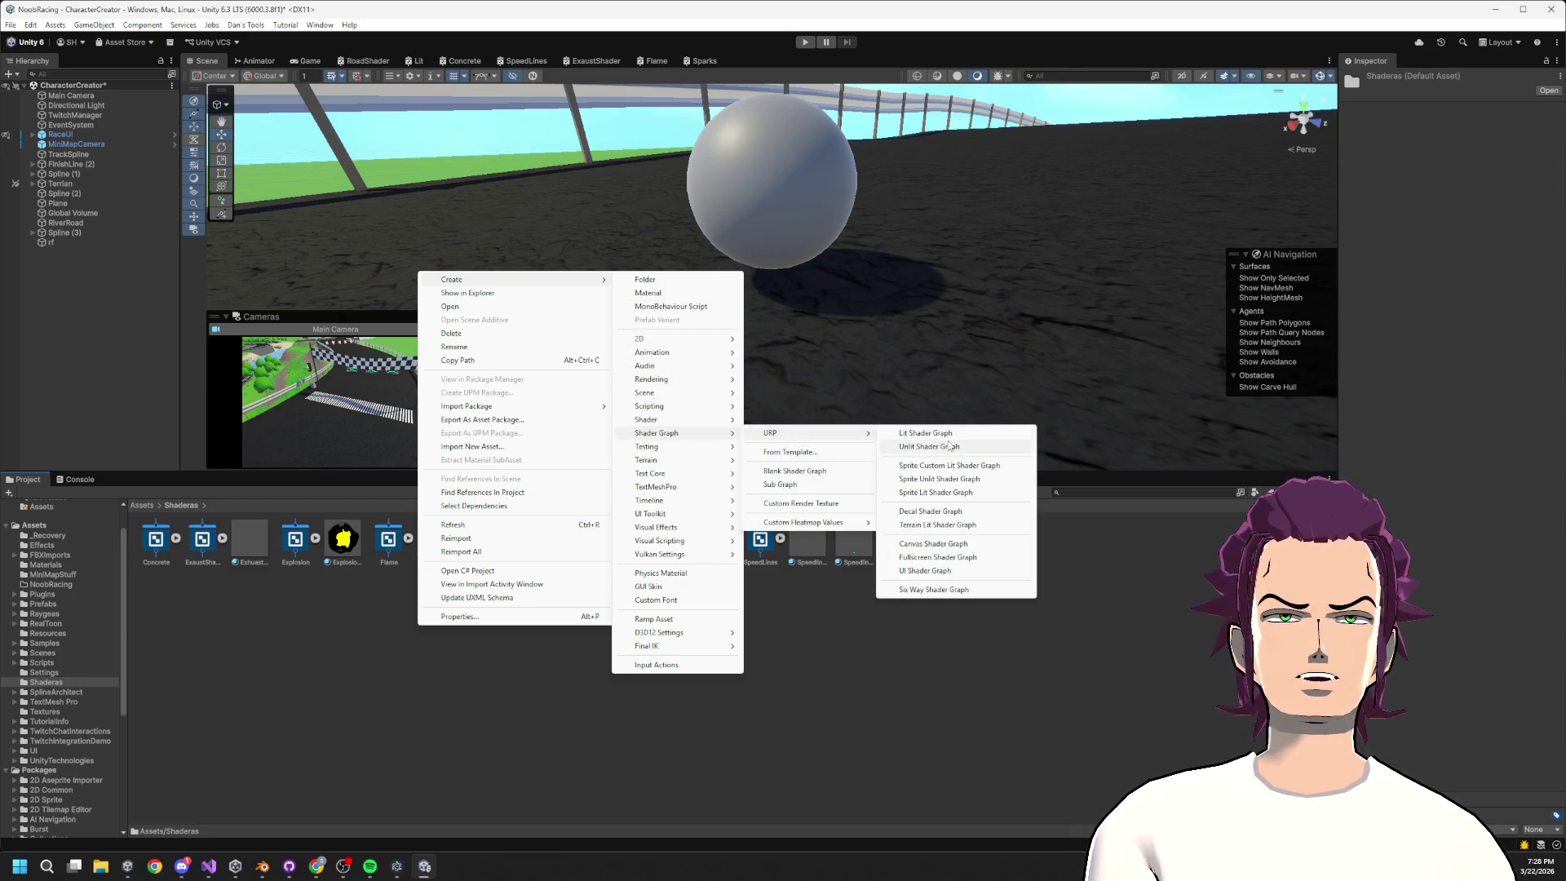
left_click(948, 447)
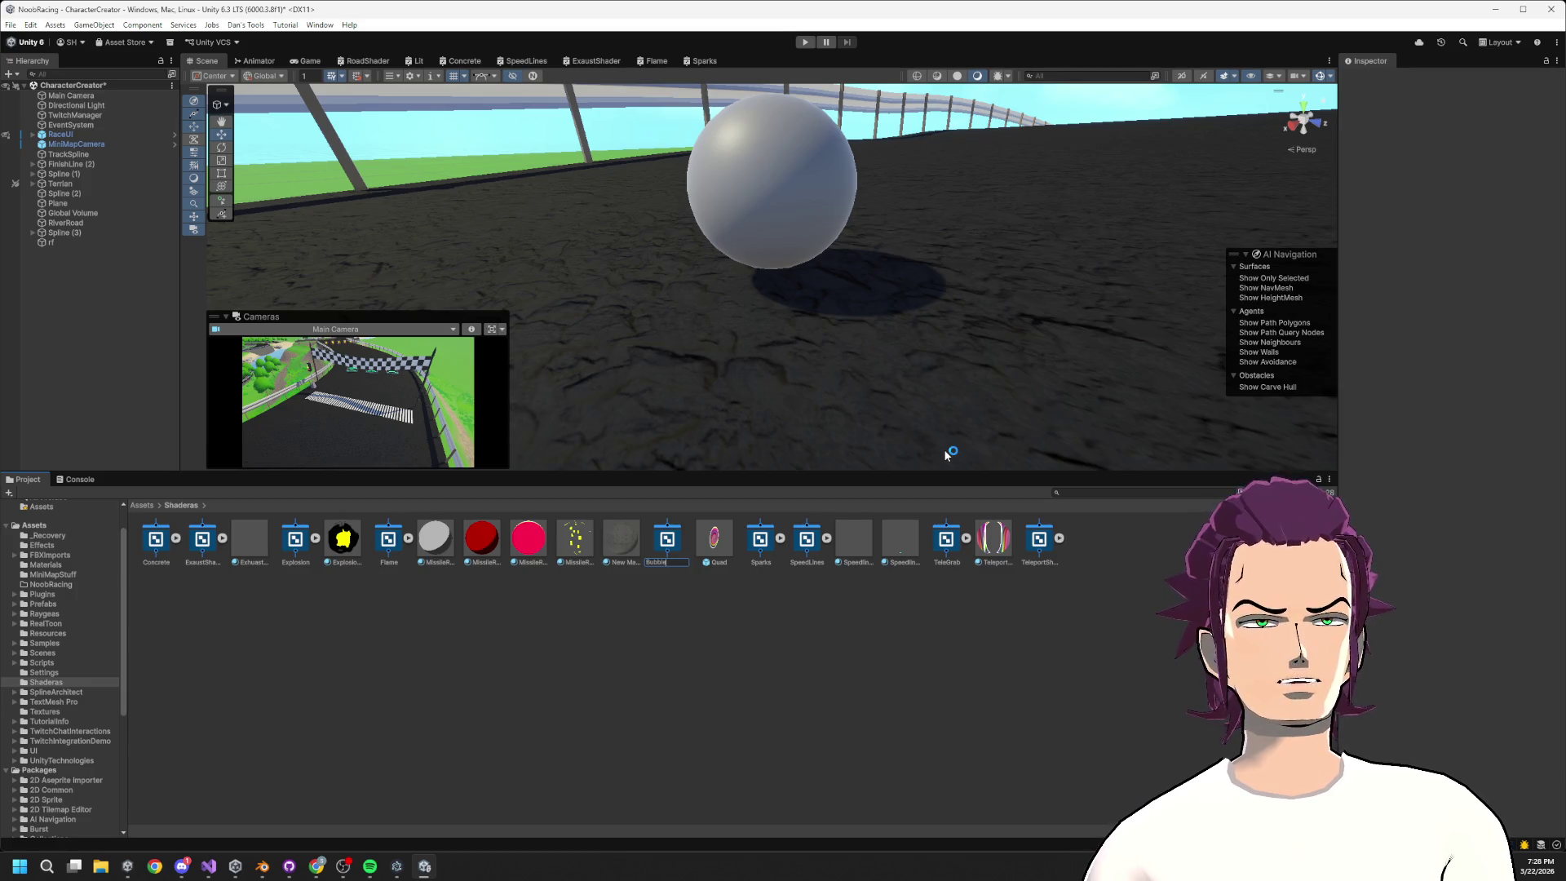
type("Shield")
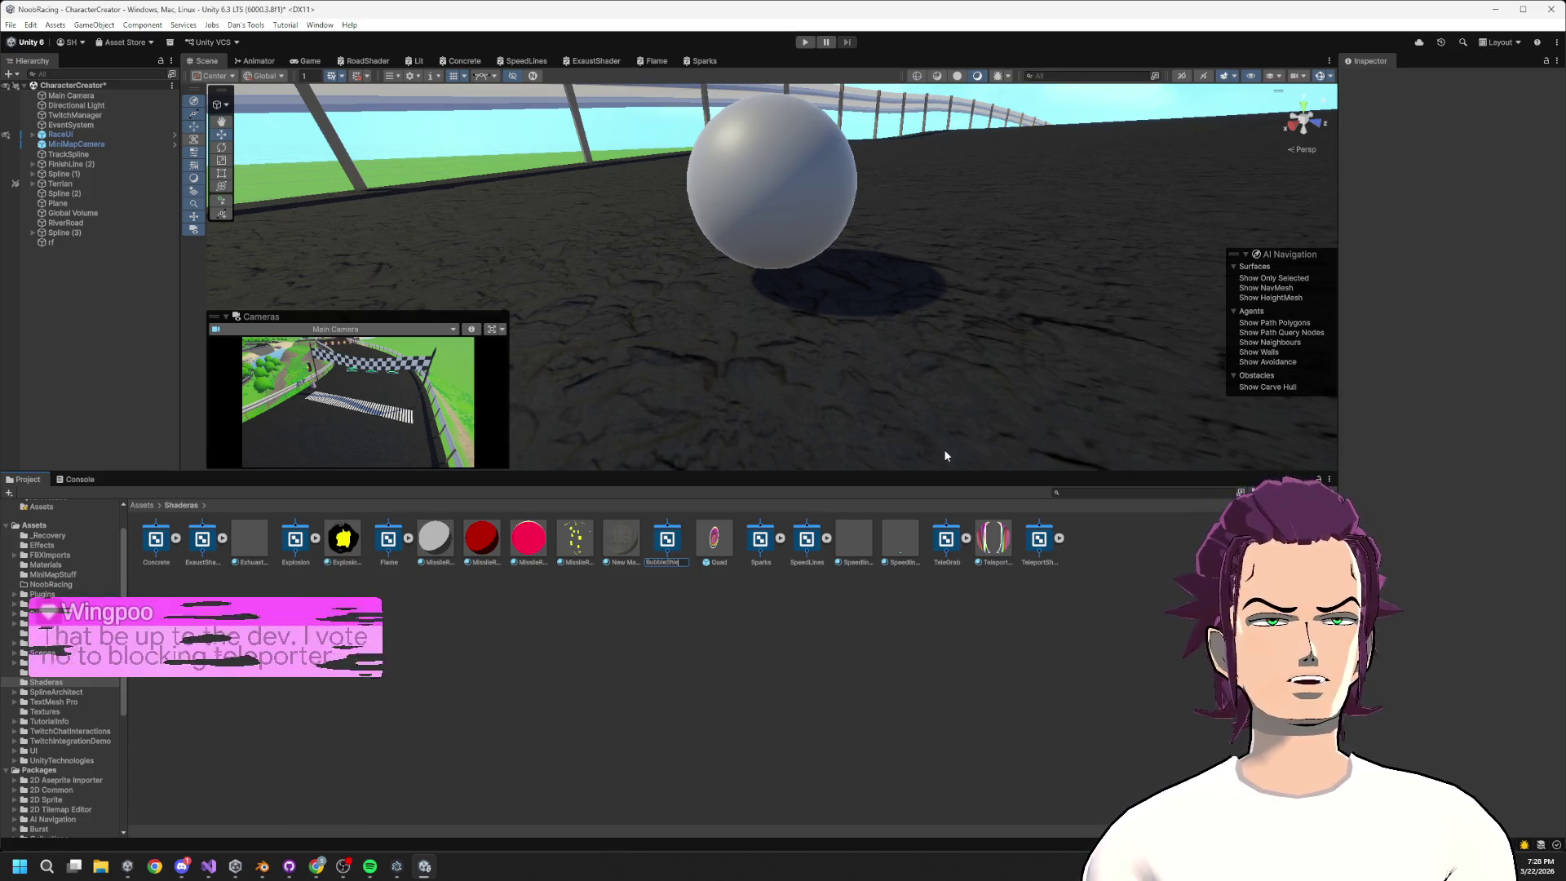
key("Return")
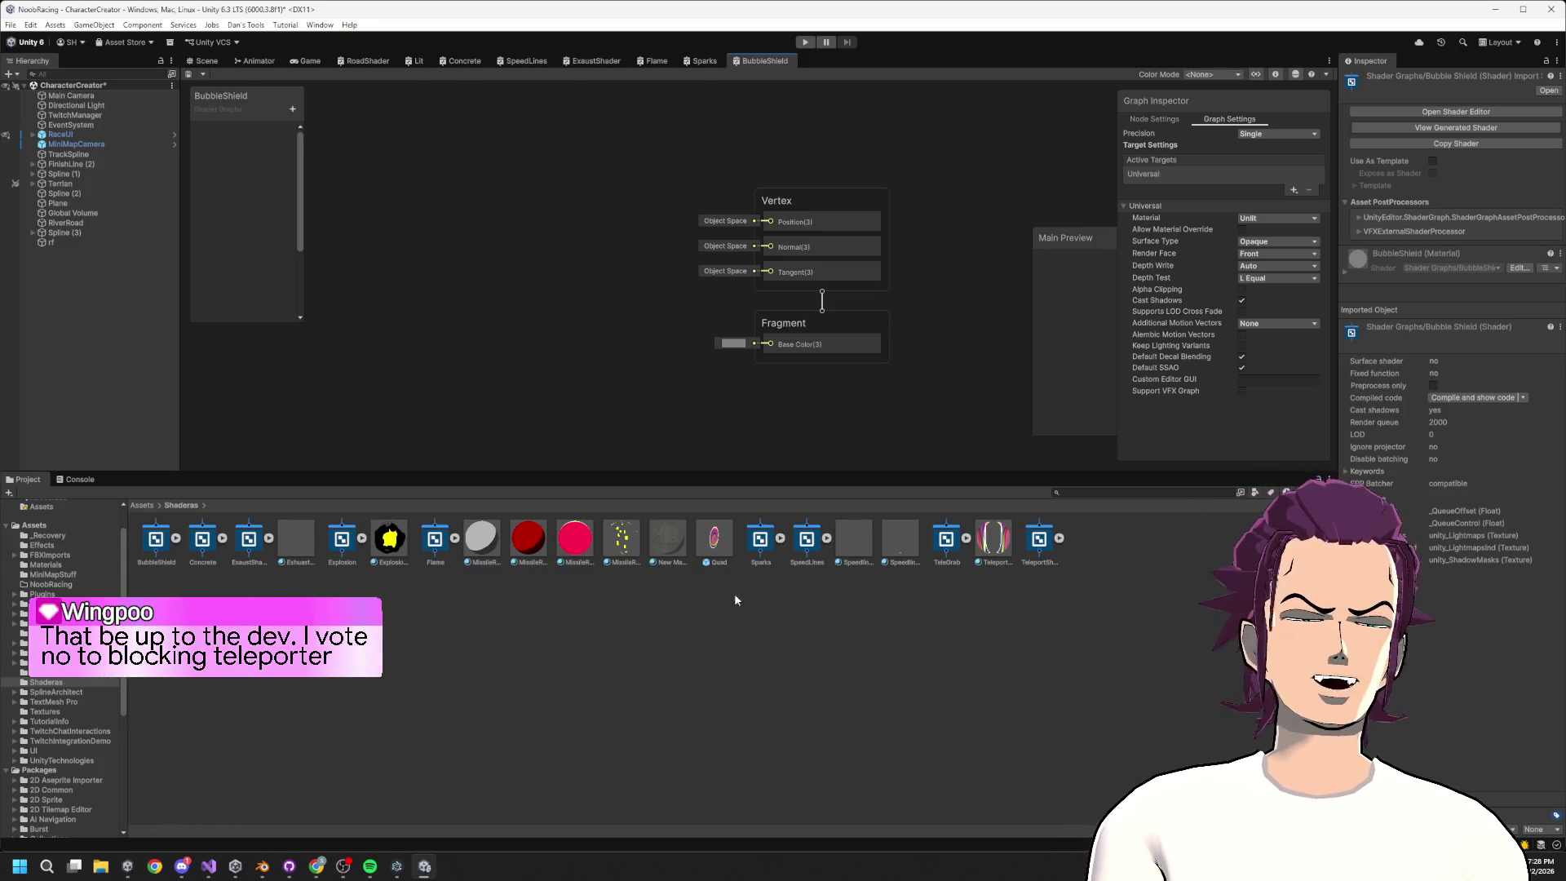
left_click(685, 642)
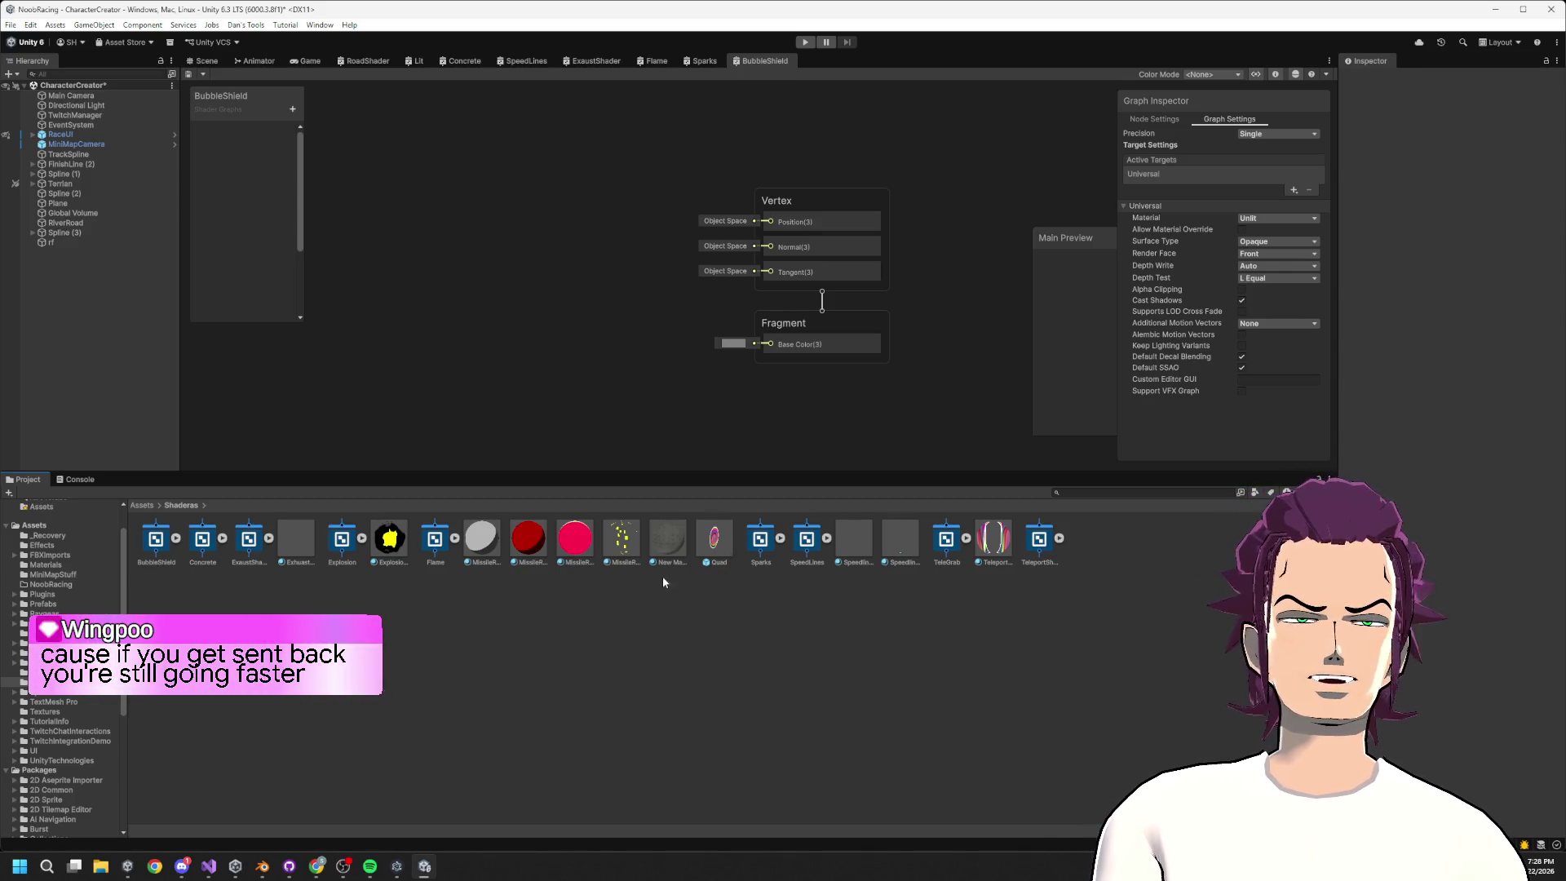
Create a ShieldBubble material in Shaderas and drag it onto the sphere in the Scene view
right_click(794, 612)
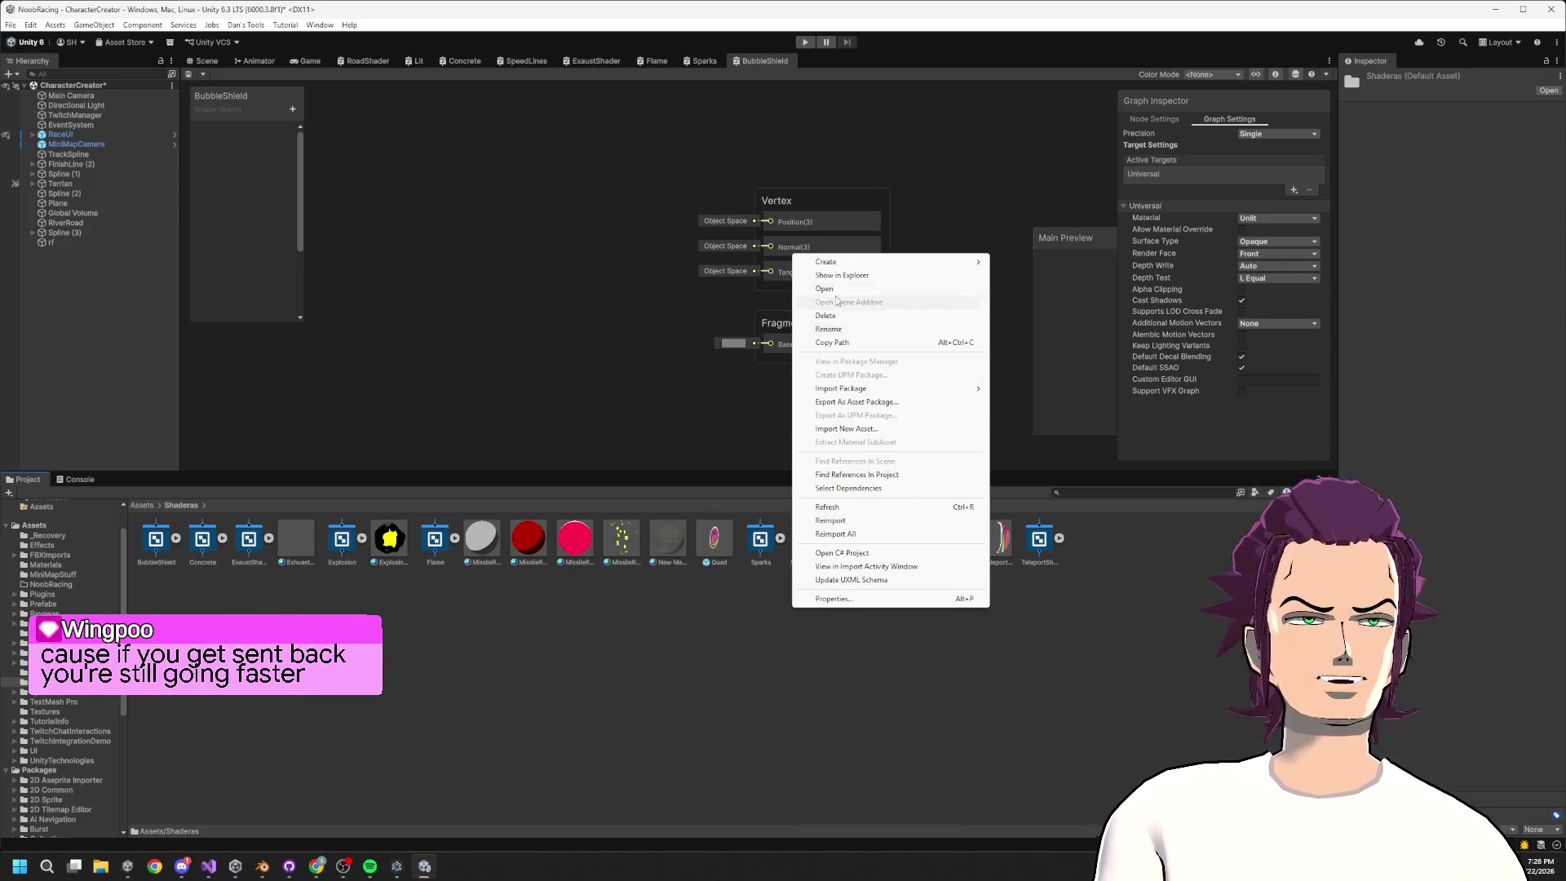
mouse_move(874, 263)
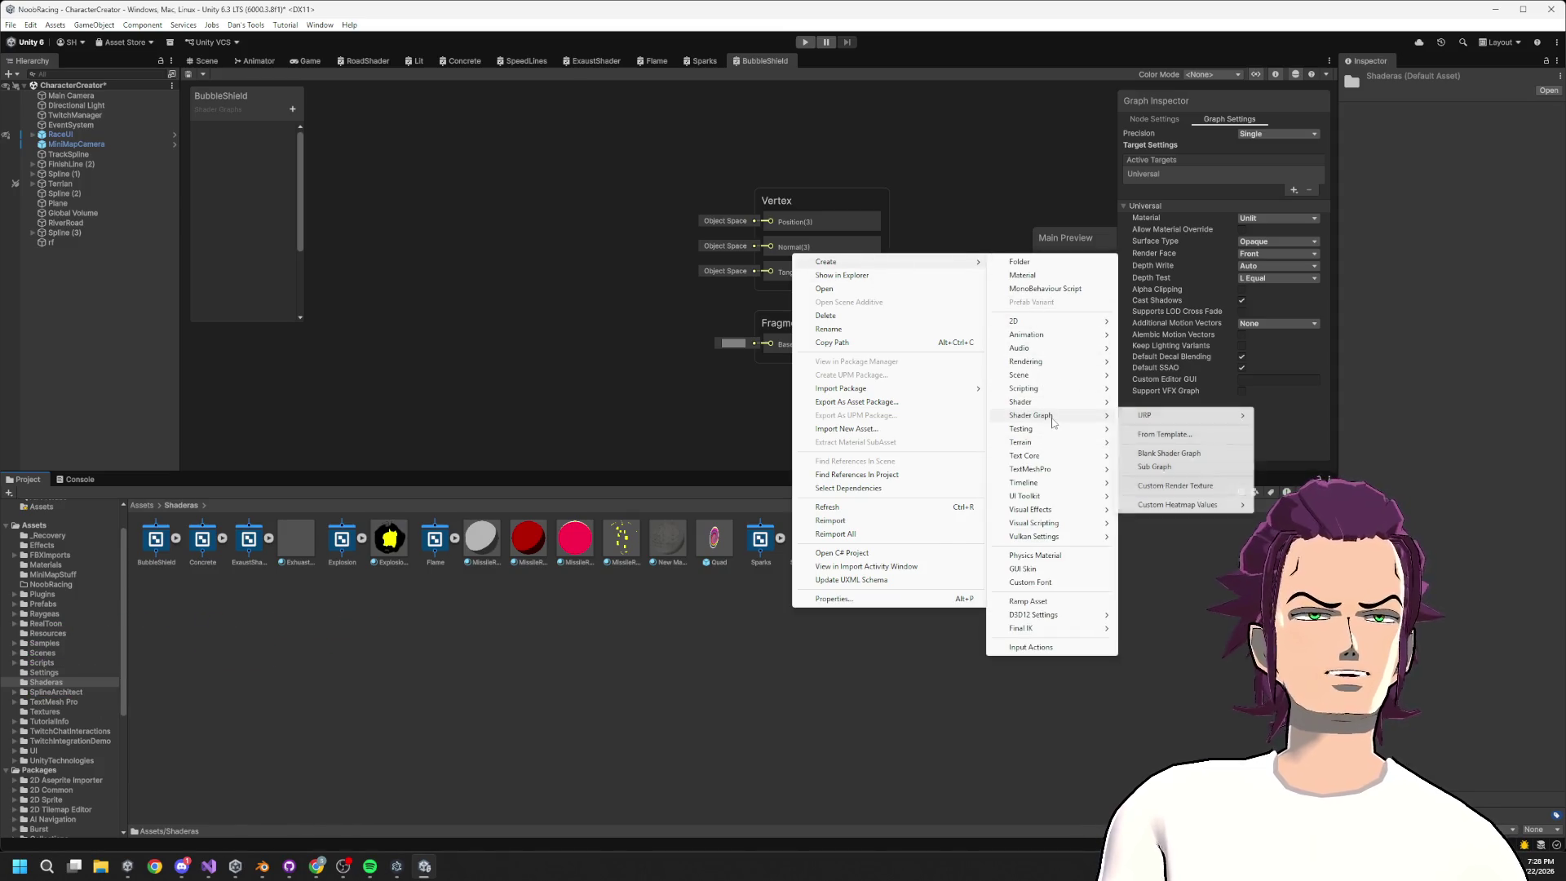
mouse_move(1054, 416)
mouse_move(1164, 417)
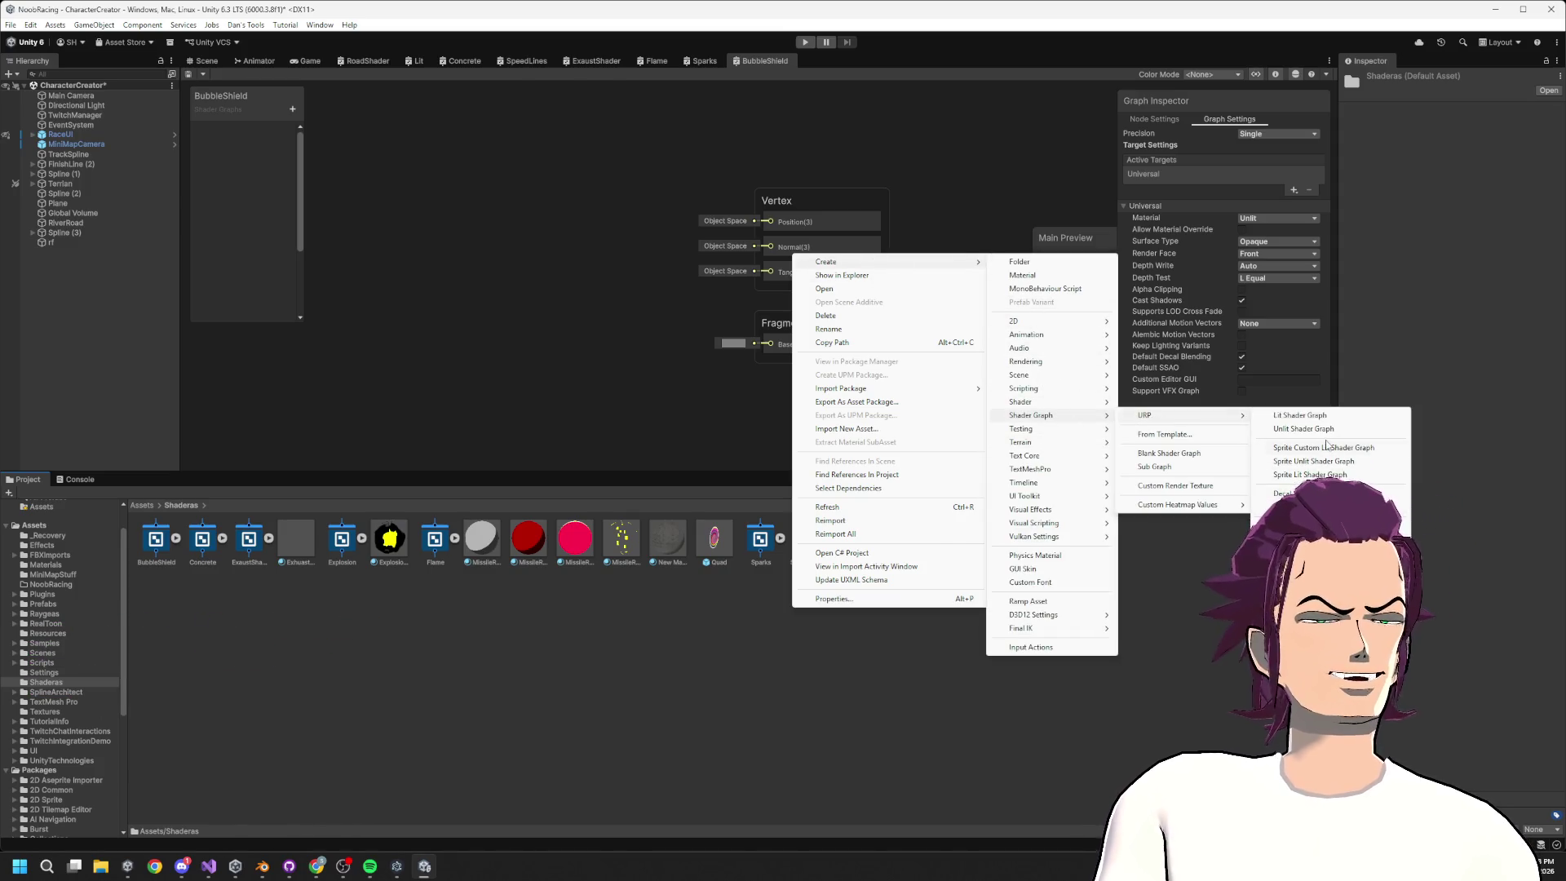
left_click(1023, 276)
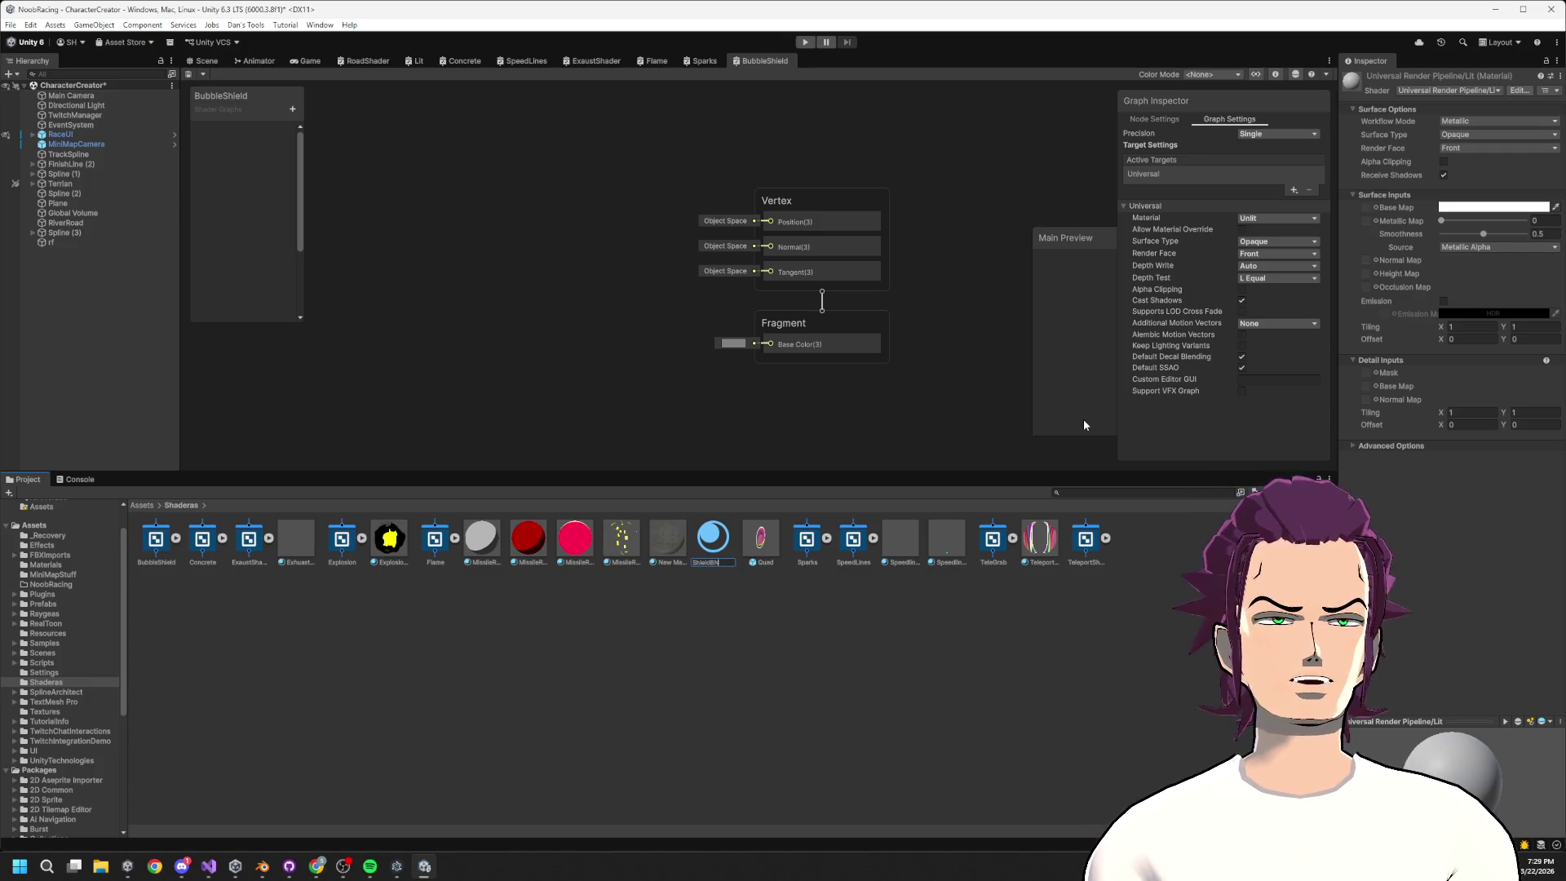
type("le")
key("Return")
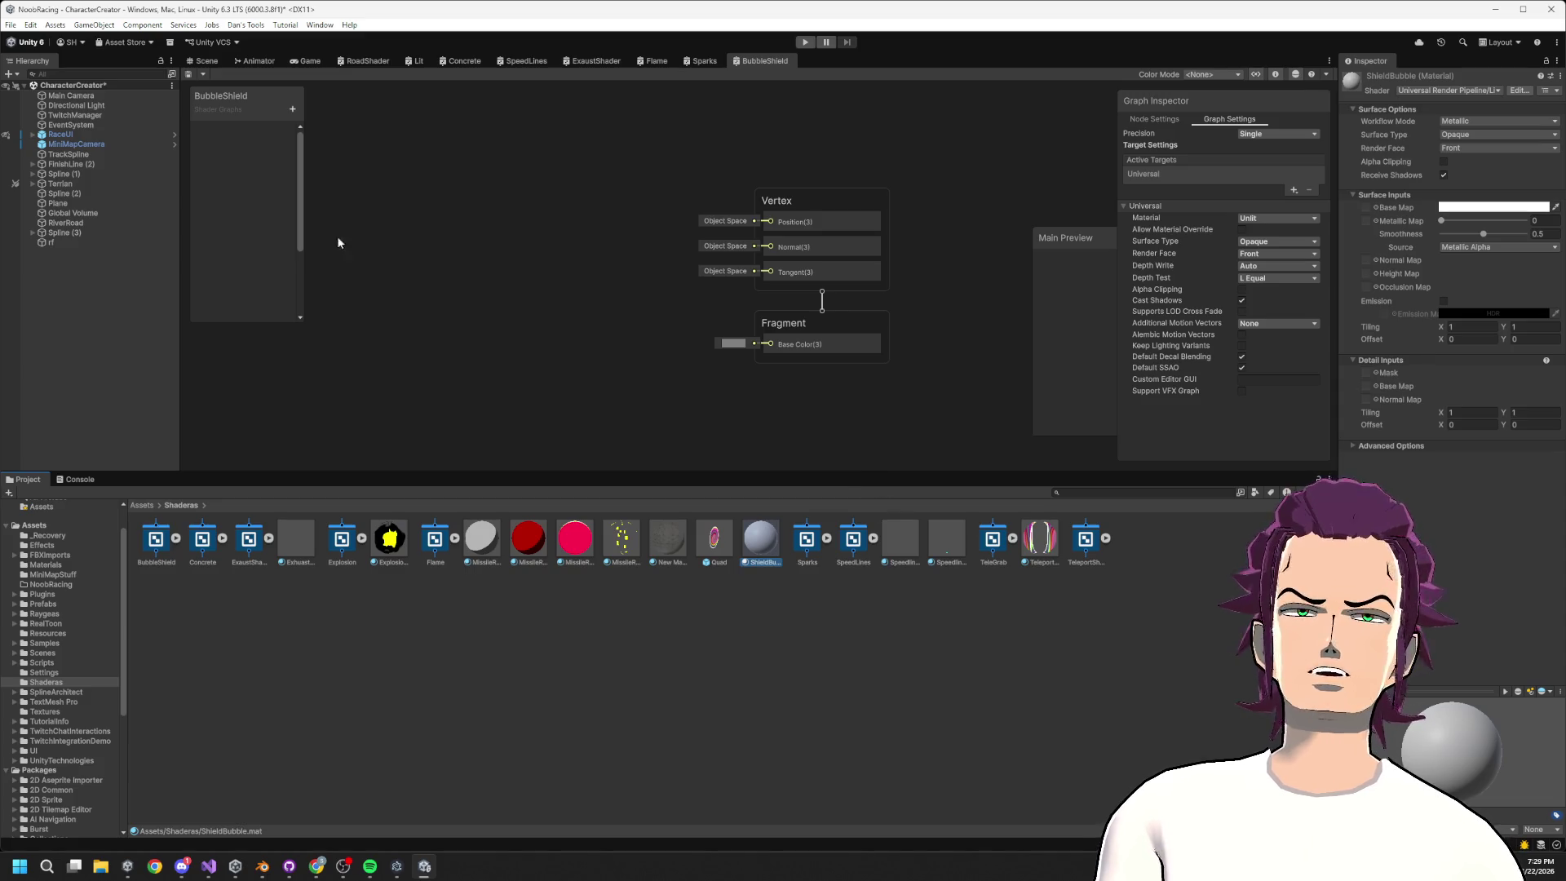
left_click(207, 60)
mouse_move(760, 538)
left_mouse_down()
mouse_move(818, 210)
mouse_move(790, 163)
left_mouse_up()
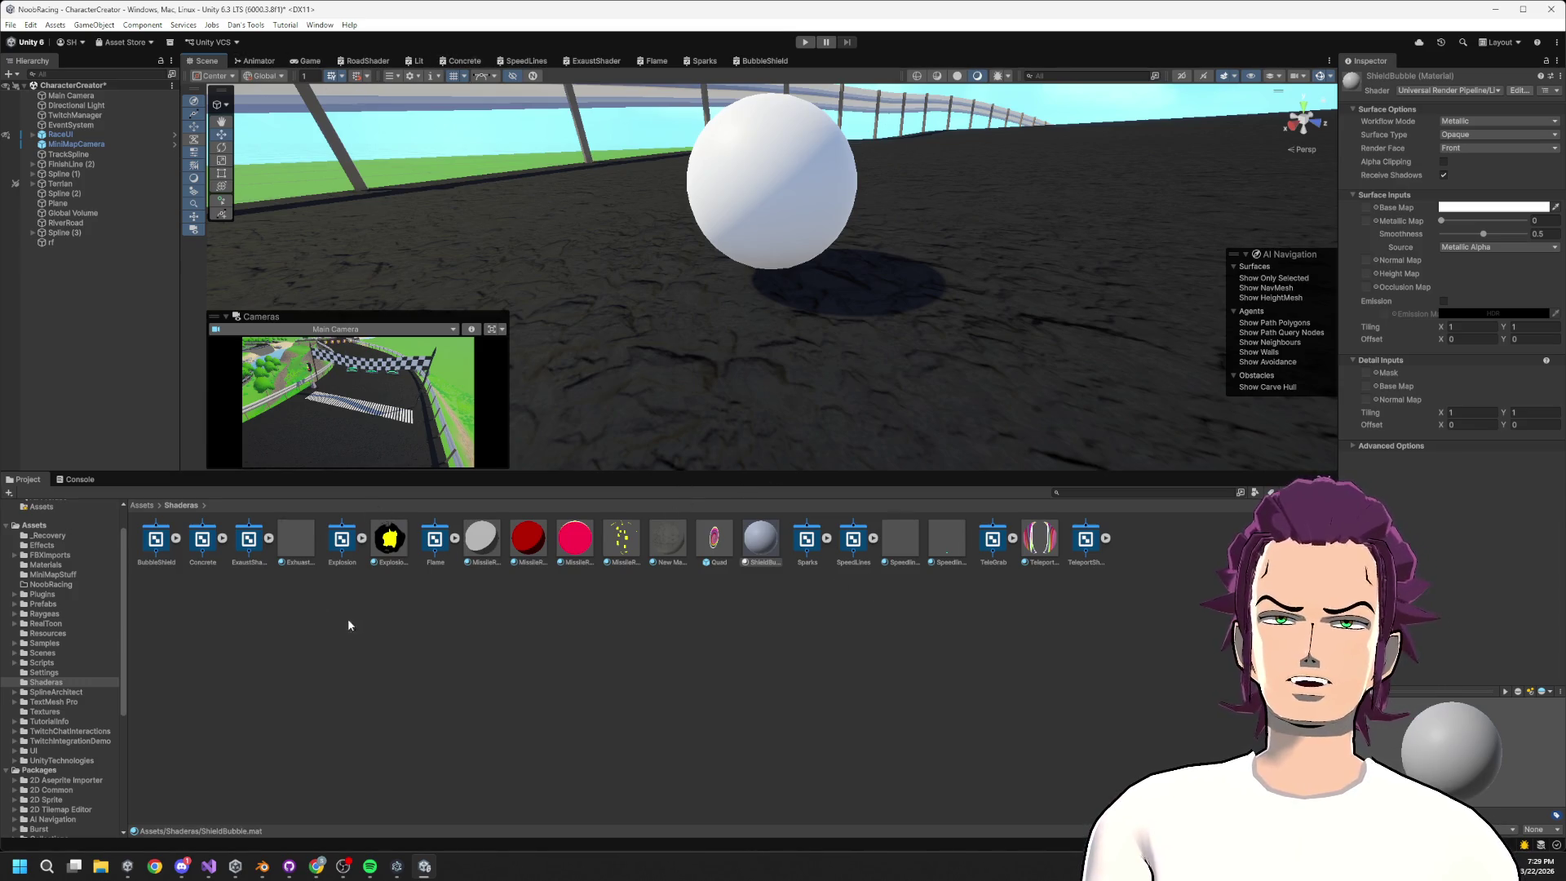
Open BubbleShield, add a Voronoi noise node, and set its angle offset to 16.6
double_click(151, 550)
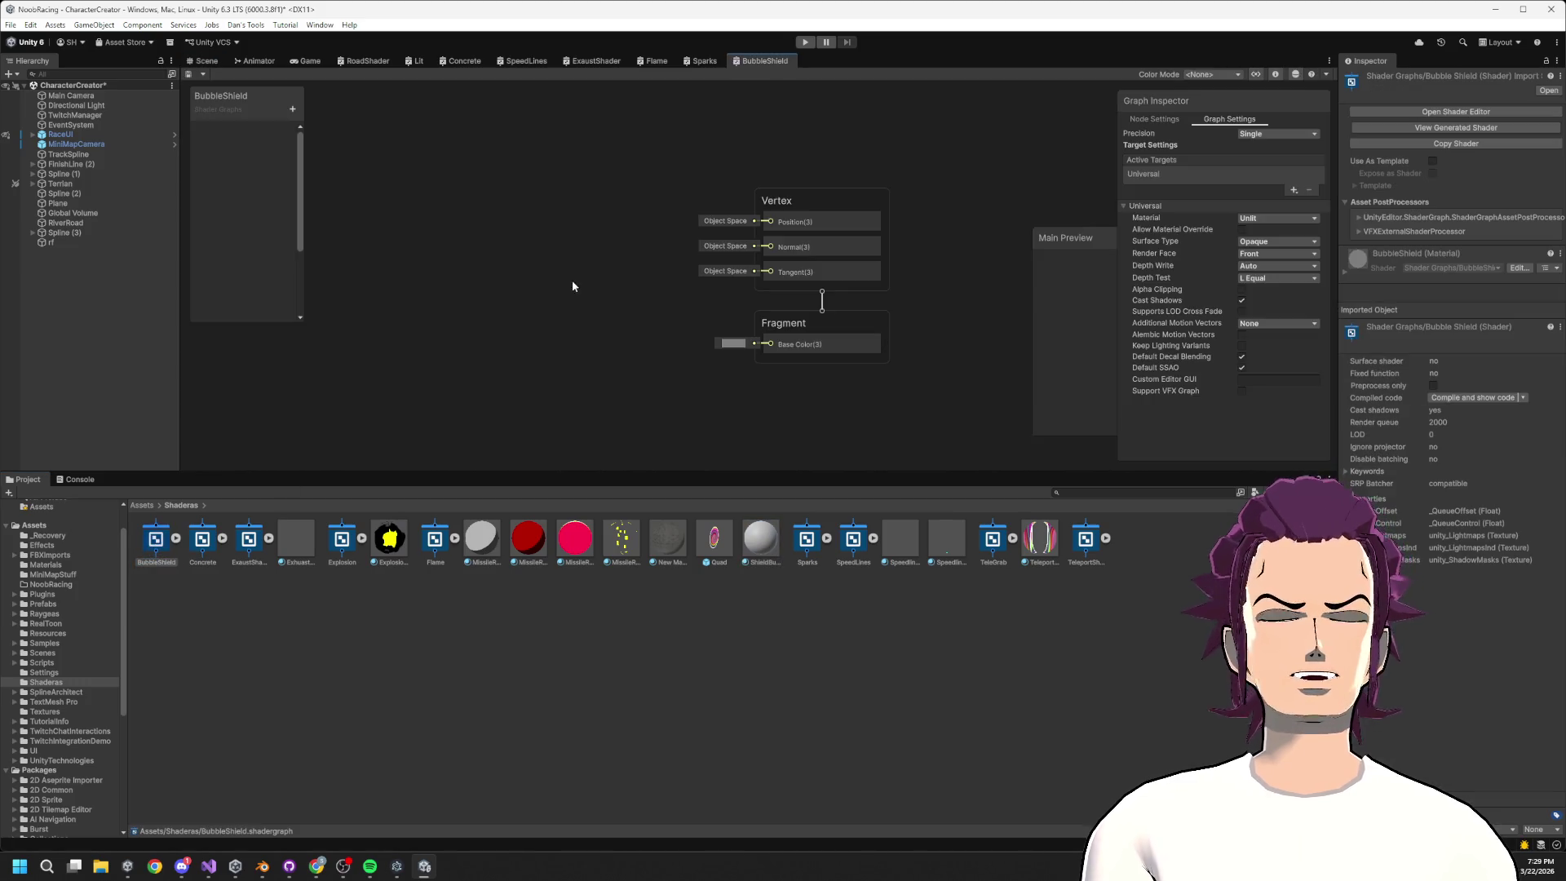
mouse_move(915, 470)
left_mouse_down()
mouse_move(807, 781)
mouse_move(898, 647)
left_mouse_up()
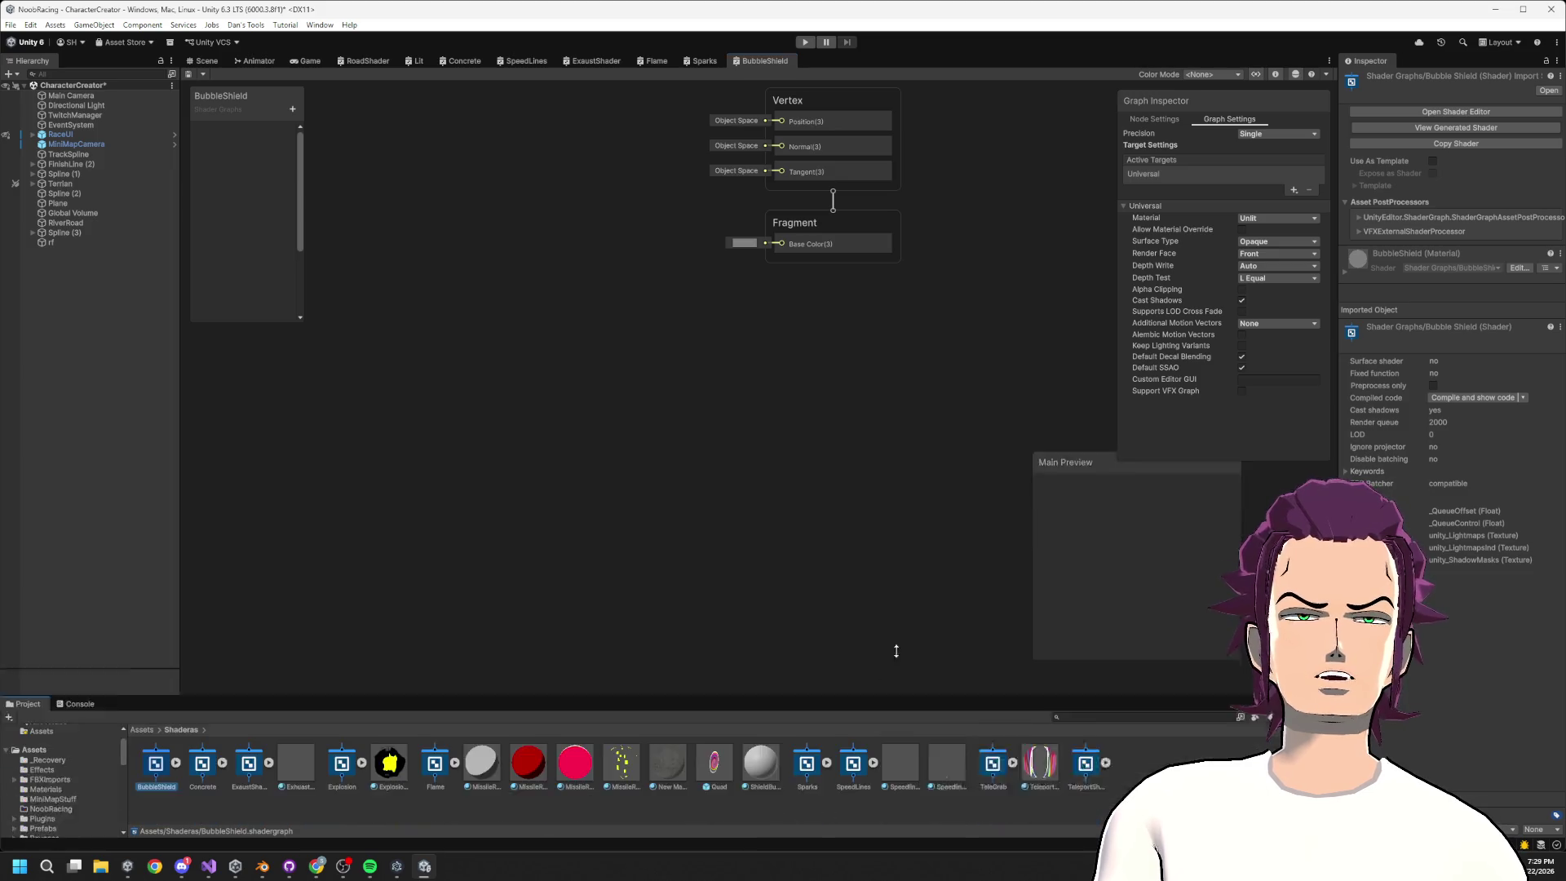
right_click(412, 215)
left_click(449, 219)
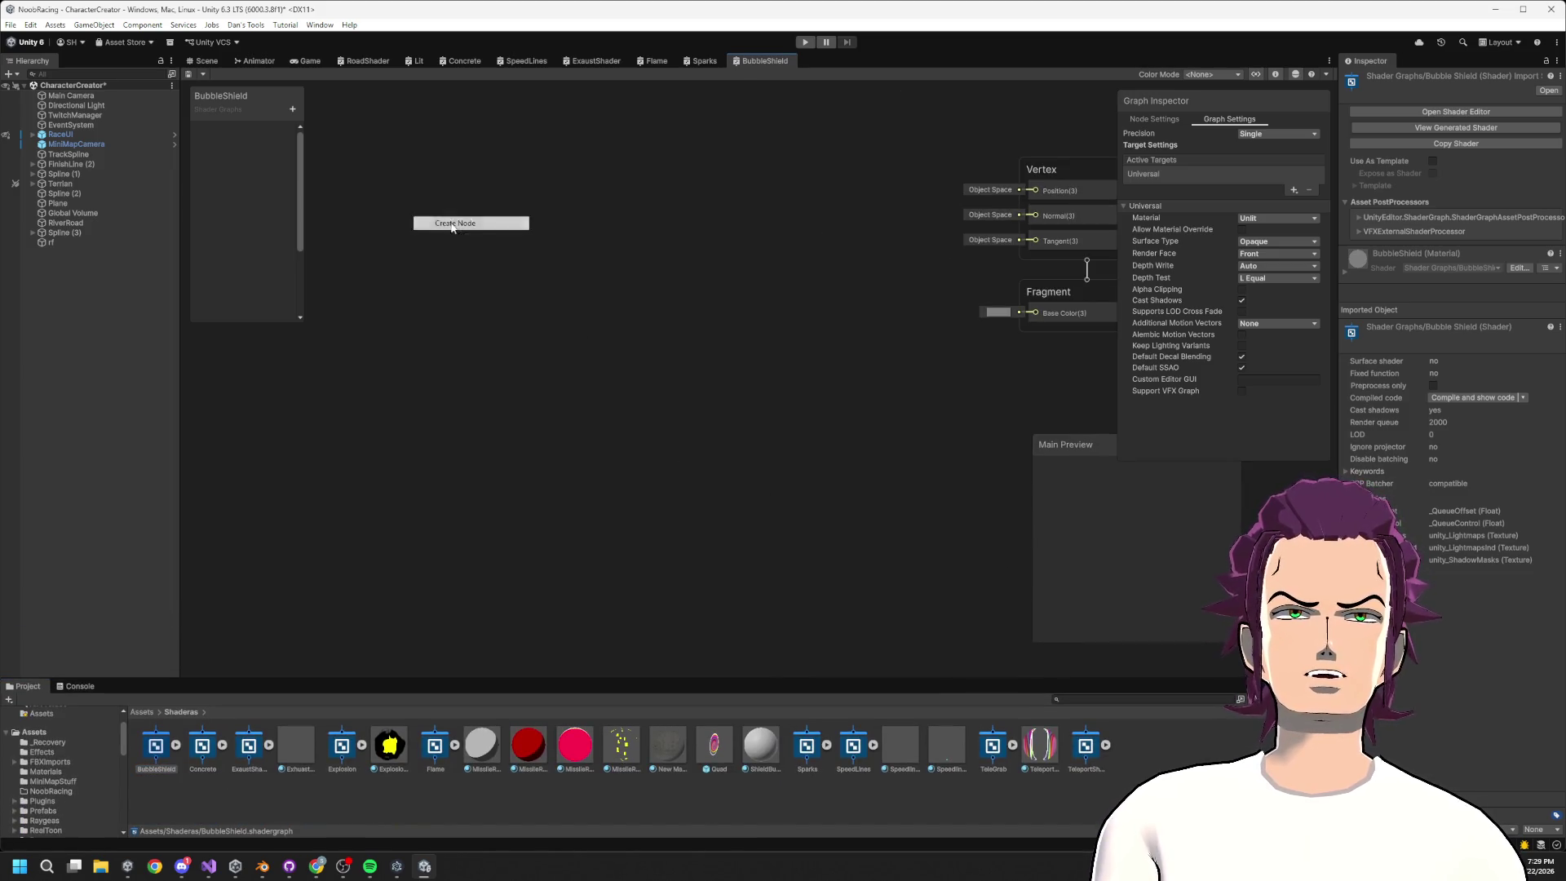
type("noise")
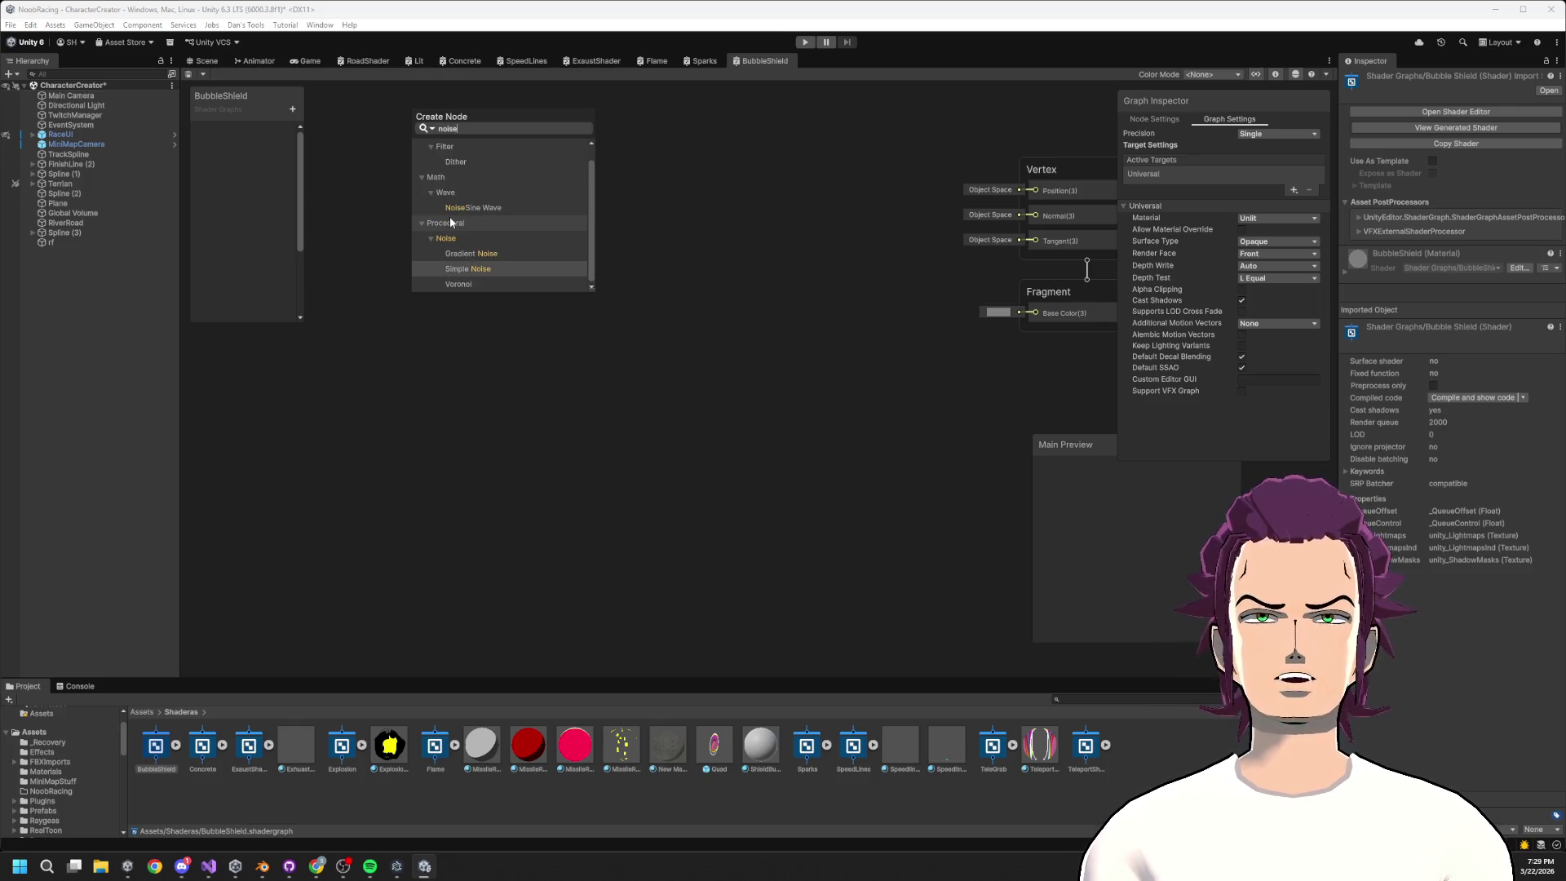
key("Up")
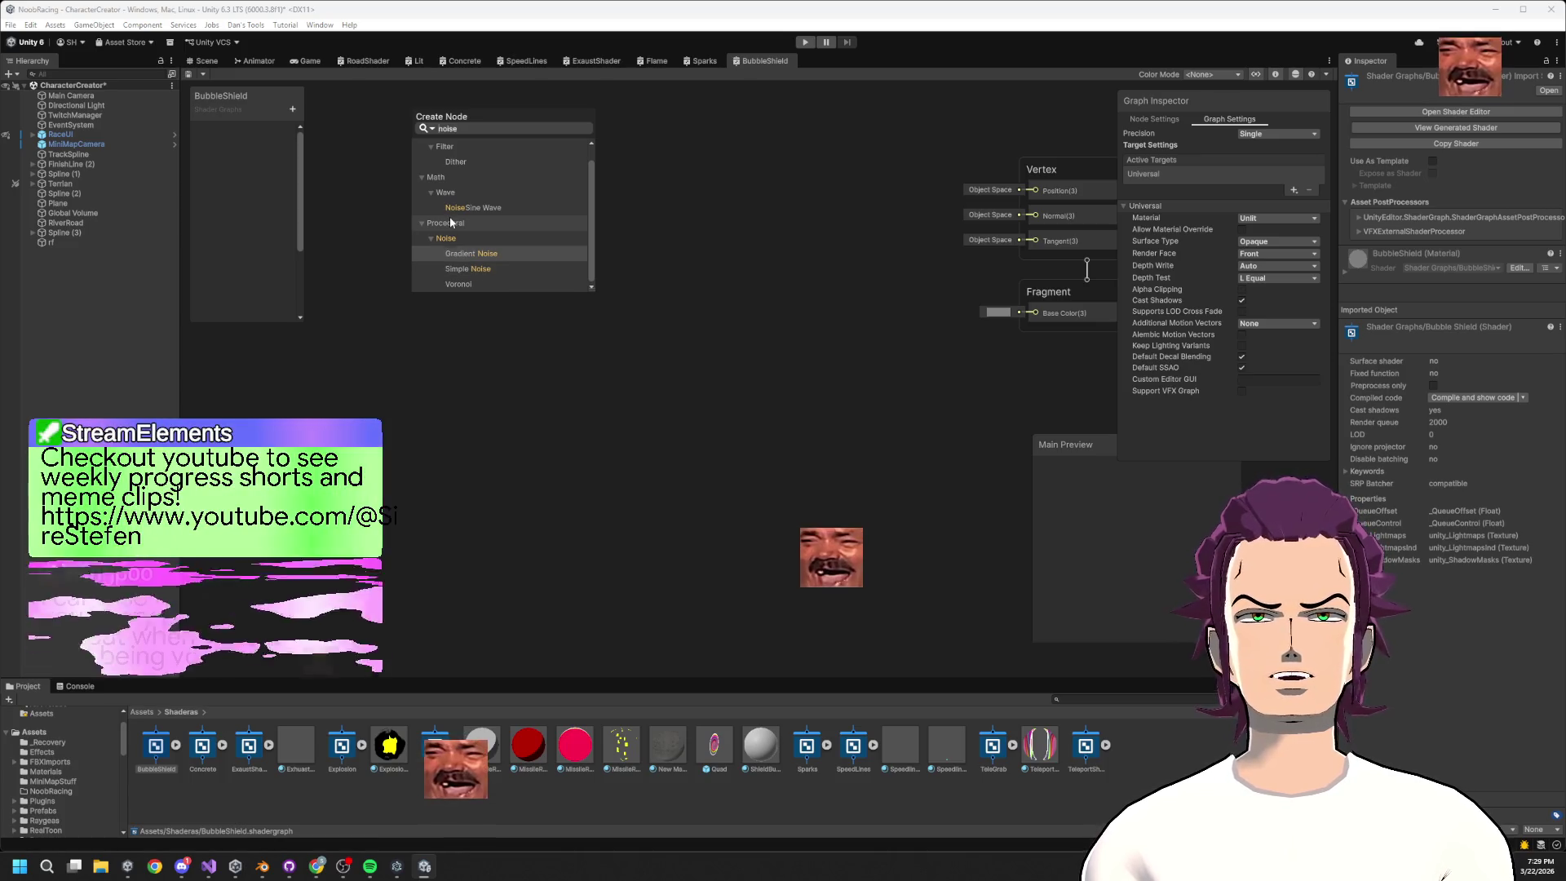
key("Down")
key("Down")
key("Return")
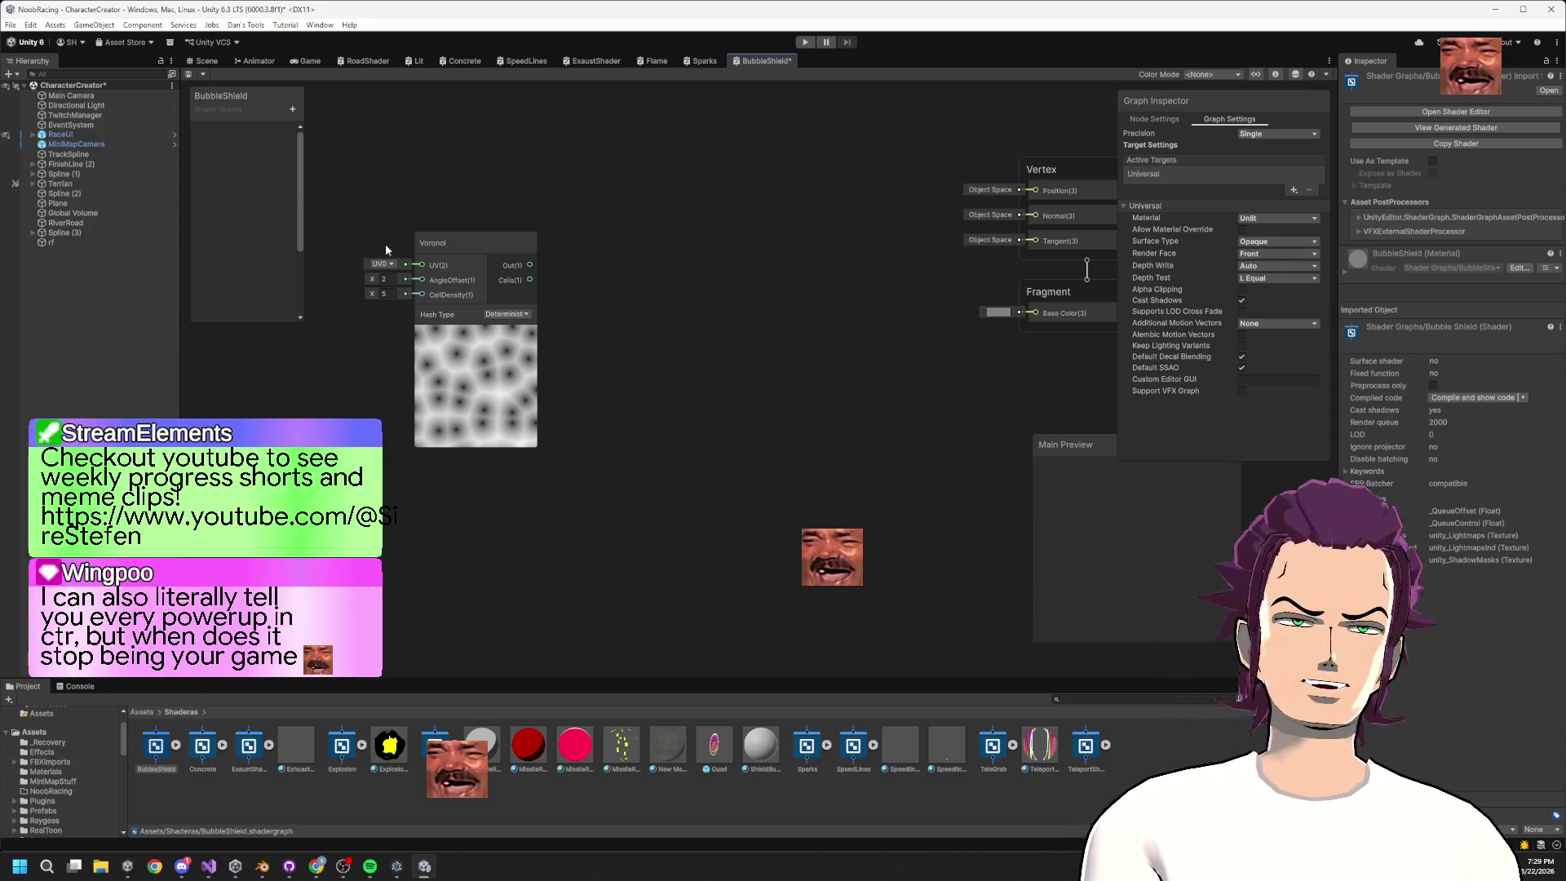
mouse_move(372, 279)
left_mouse_down()
mouse_move(649, 286)
mouse_move(756, 244)
mouse_move(586, 277)
left_mouse_up()
Add a Time node and create a Float property named animSpeed on the blackboard
right_click(294, 429)
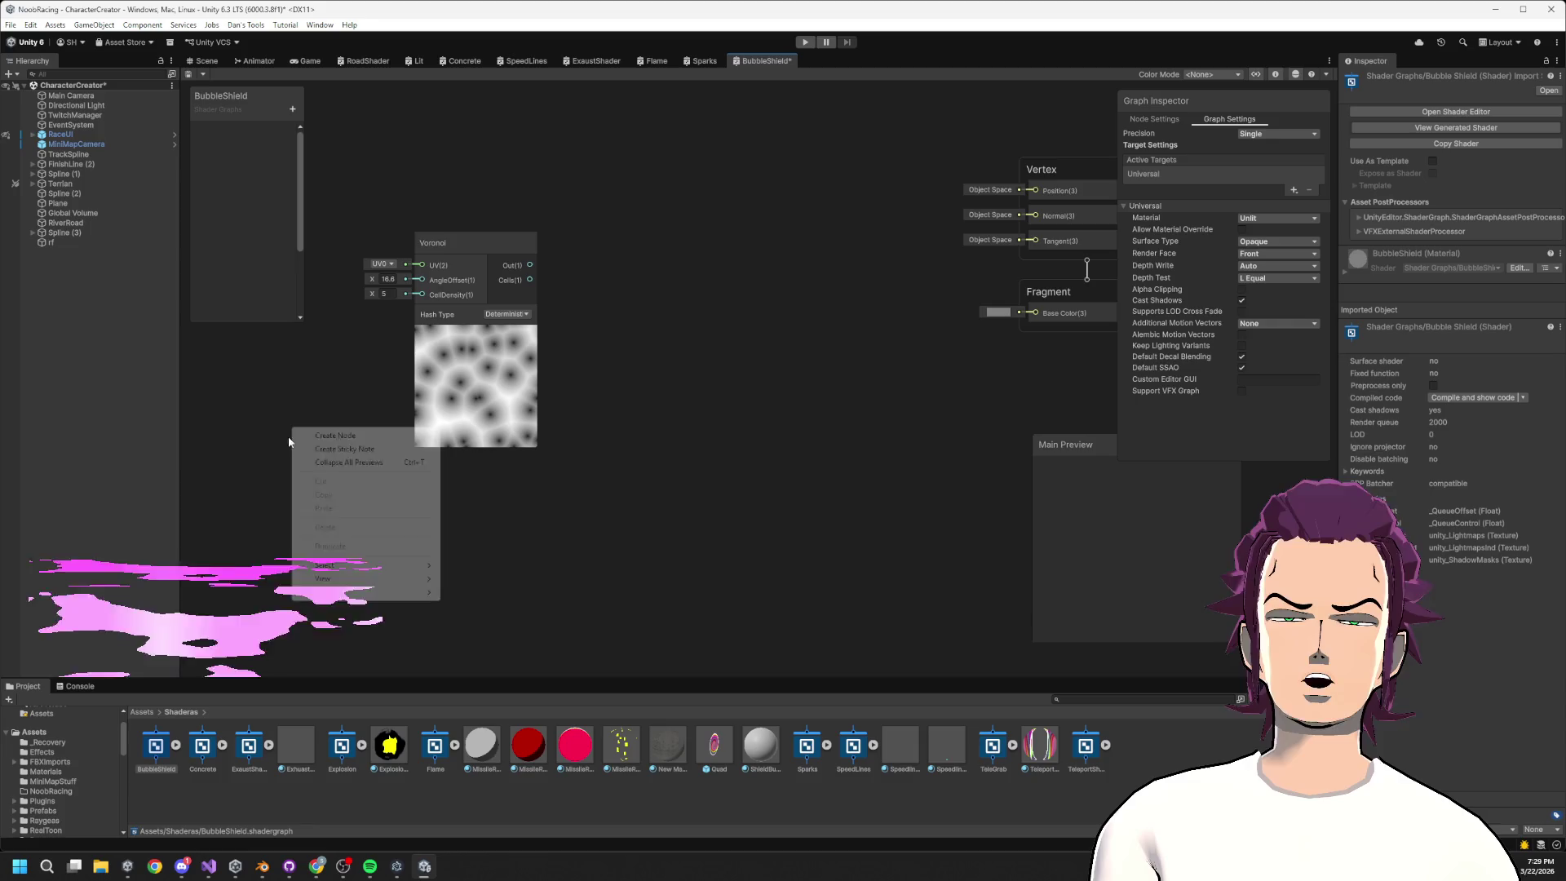
left_click(383, 436)
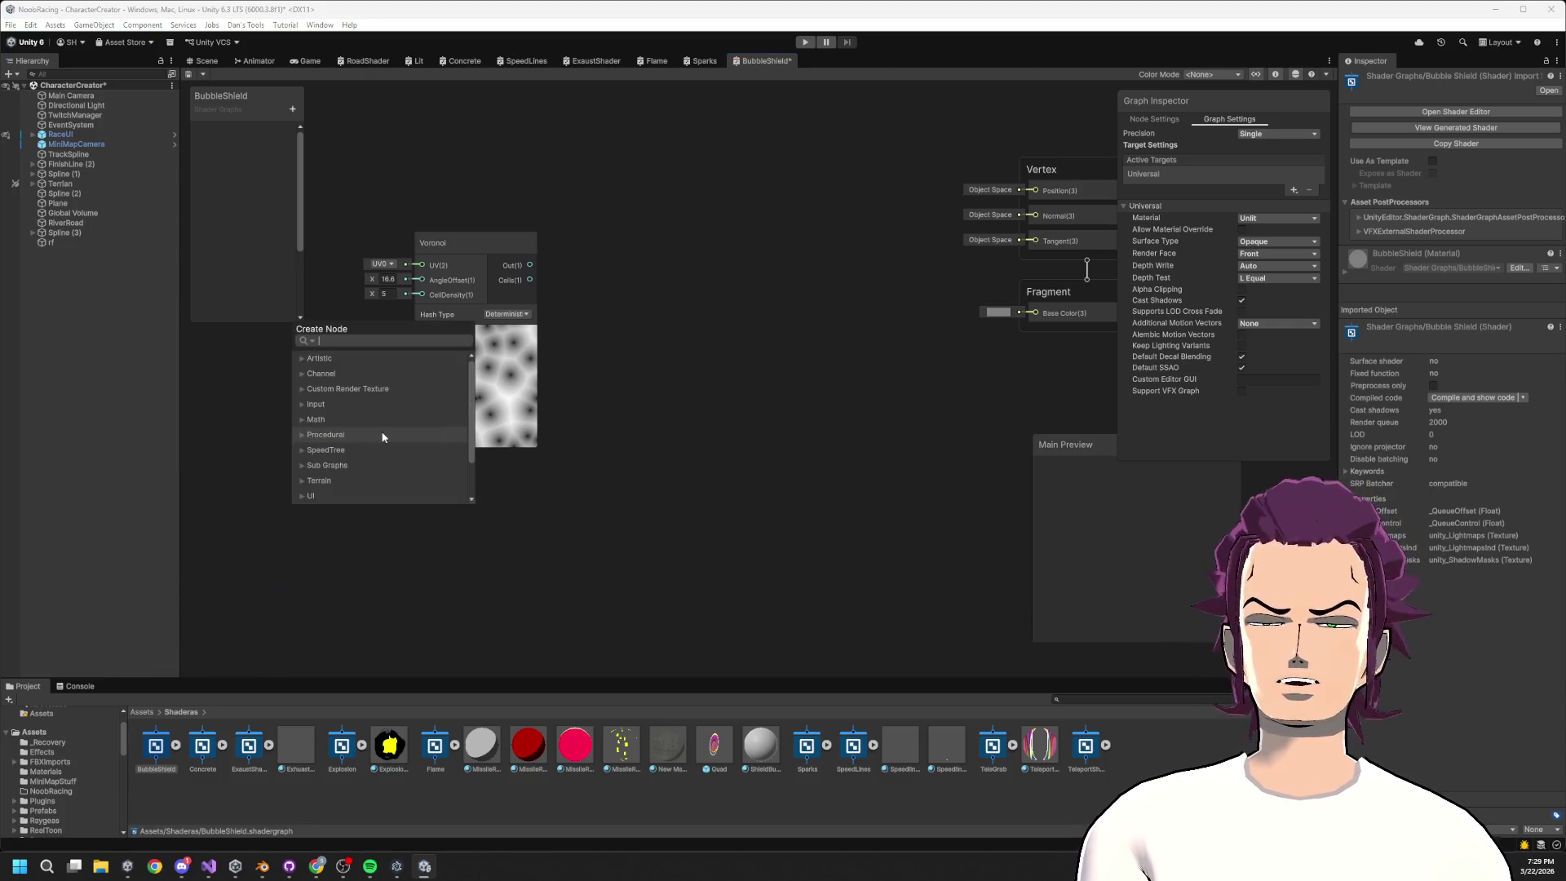
key("BackSpace")
type("i")
left_click(382, 437)
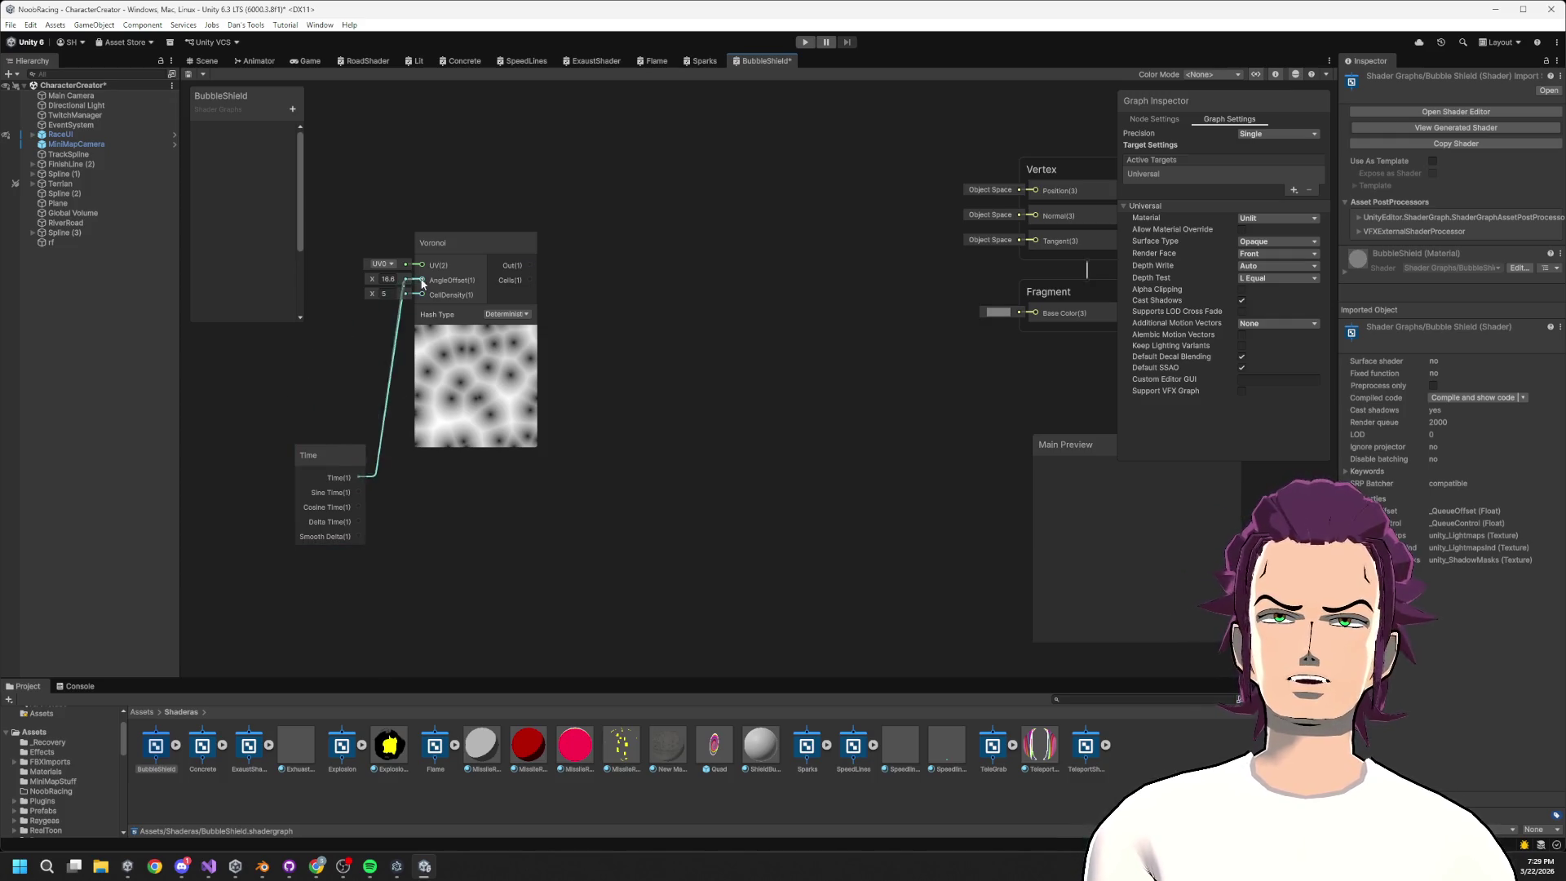
left_click_drag(422, 283, 277, 330)
left_click(292, 108)
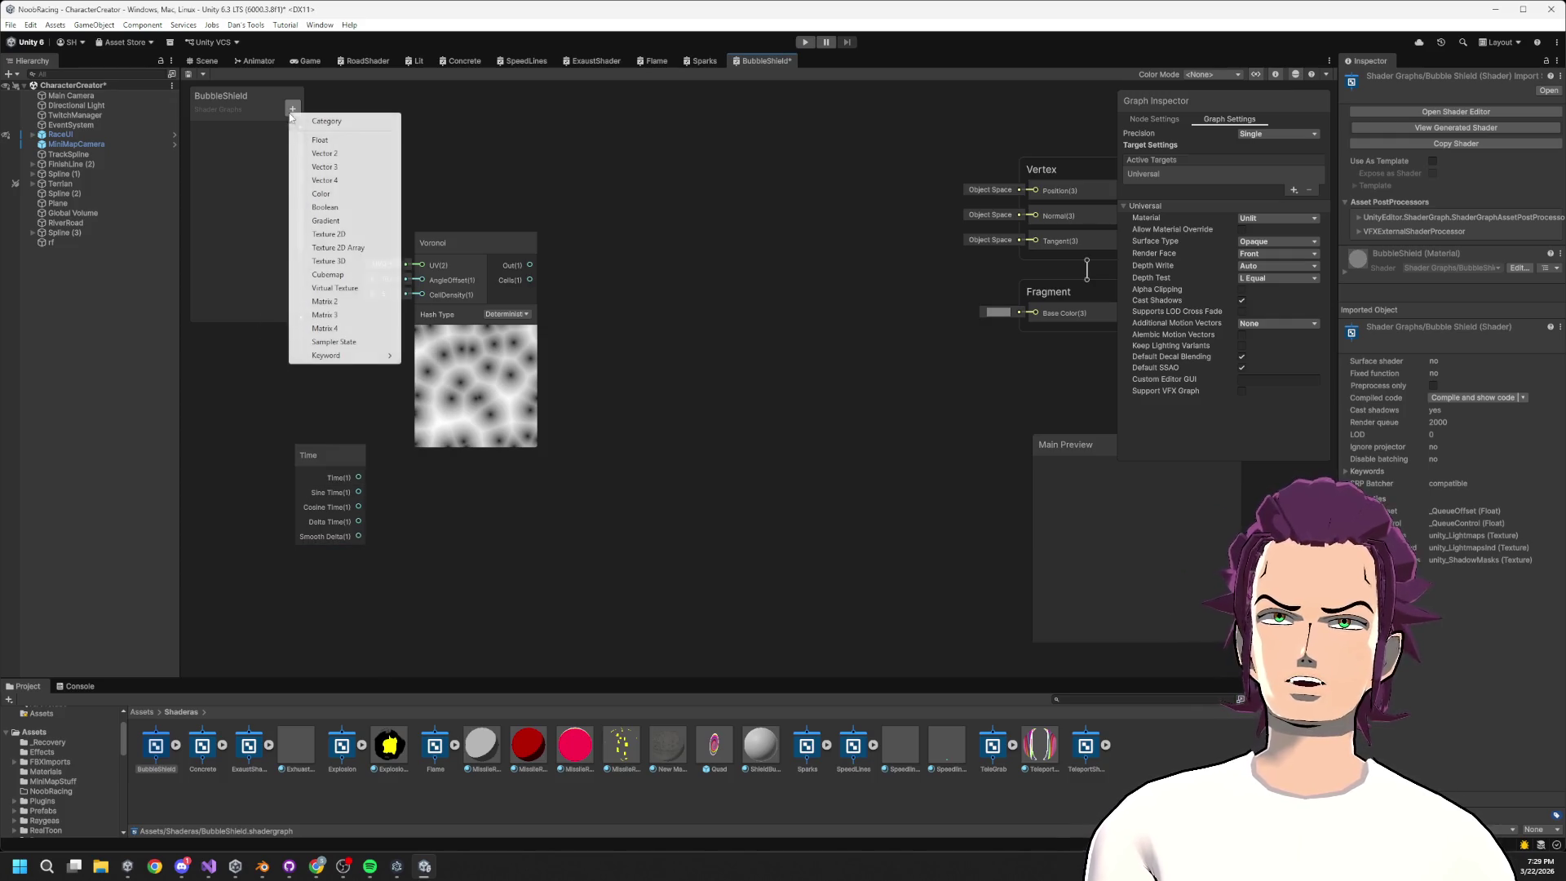
left_click(321, 141)
type("animSpee")
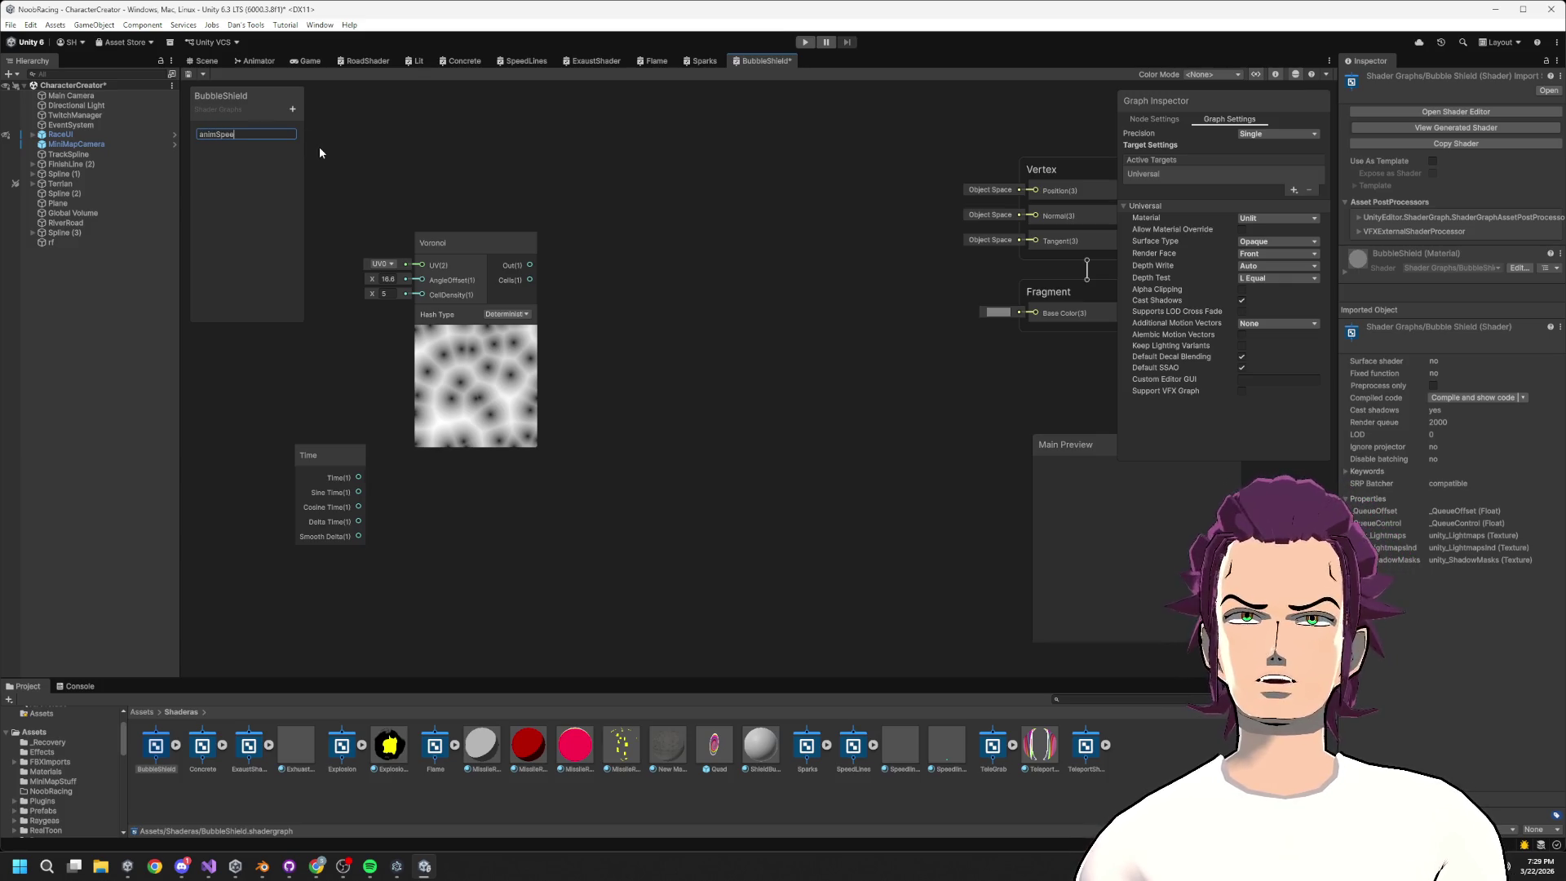
type("d")
key("Return")
Multiply Time by animSpeed, feed it into the Voronoi angle offset, and default animSpeed to 1
left_click_drag(358, 432, 310, 321)
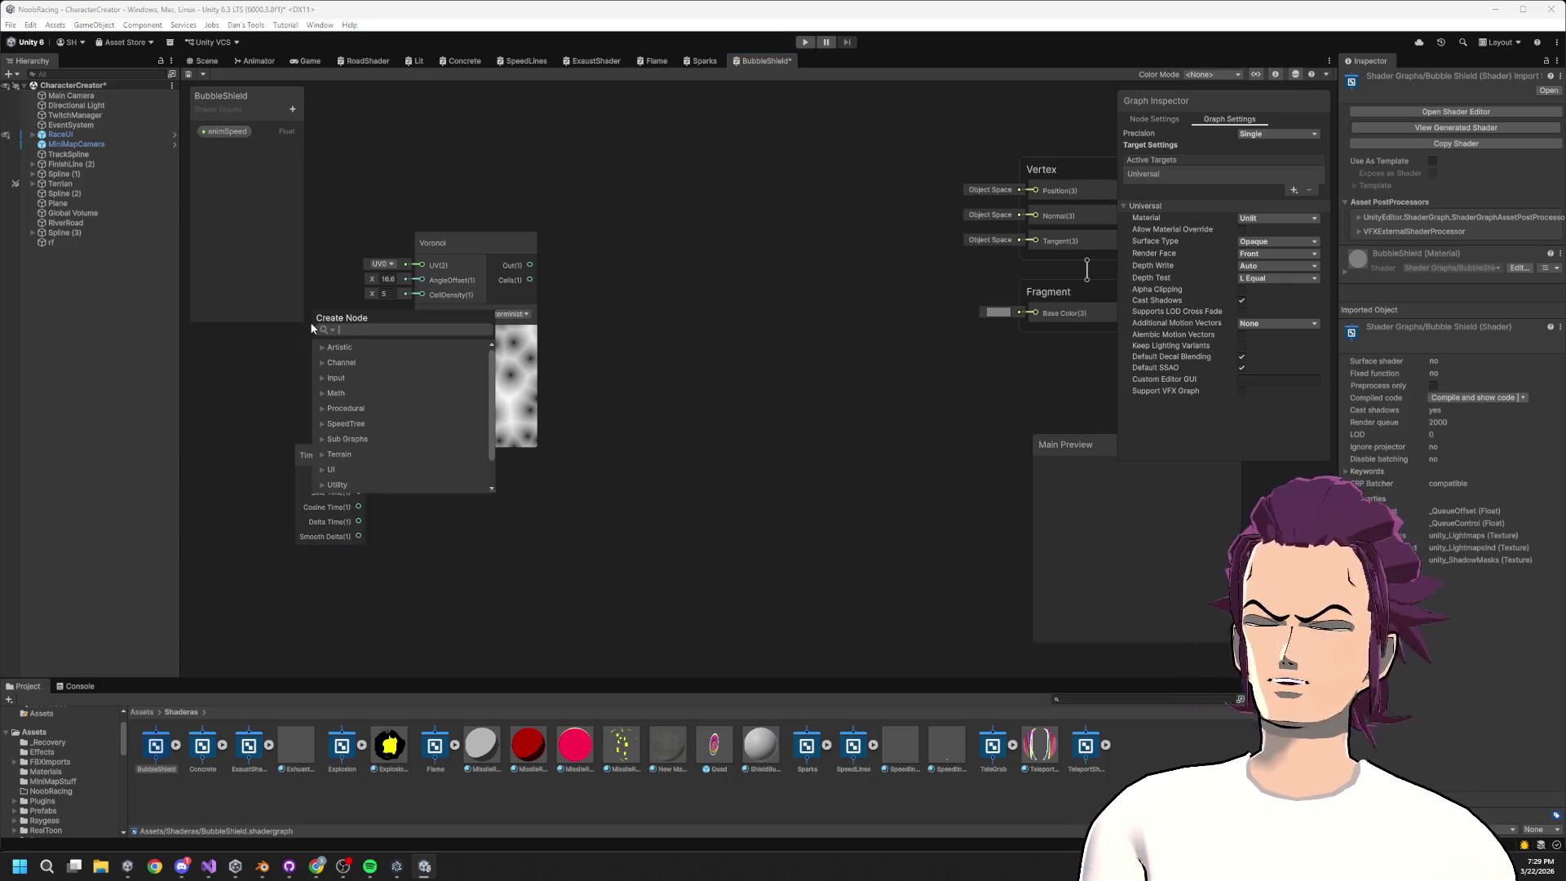
type("multiply")
key("Return")
mouse_move(226, 131)
left_mouse_down()
mouse_move(222, 245)
mouse_move(264, 399)
mouse_move(333, 361)
left_mouse_up()
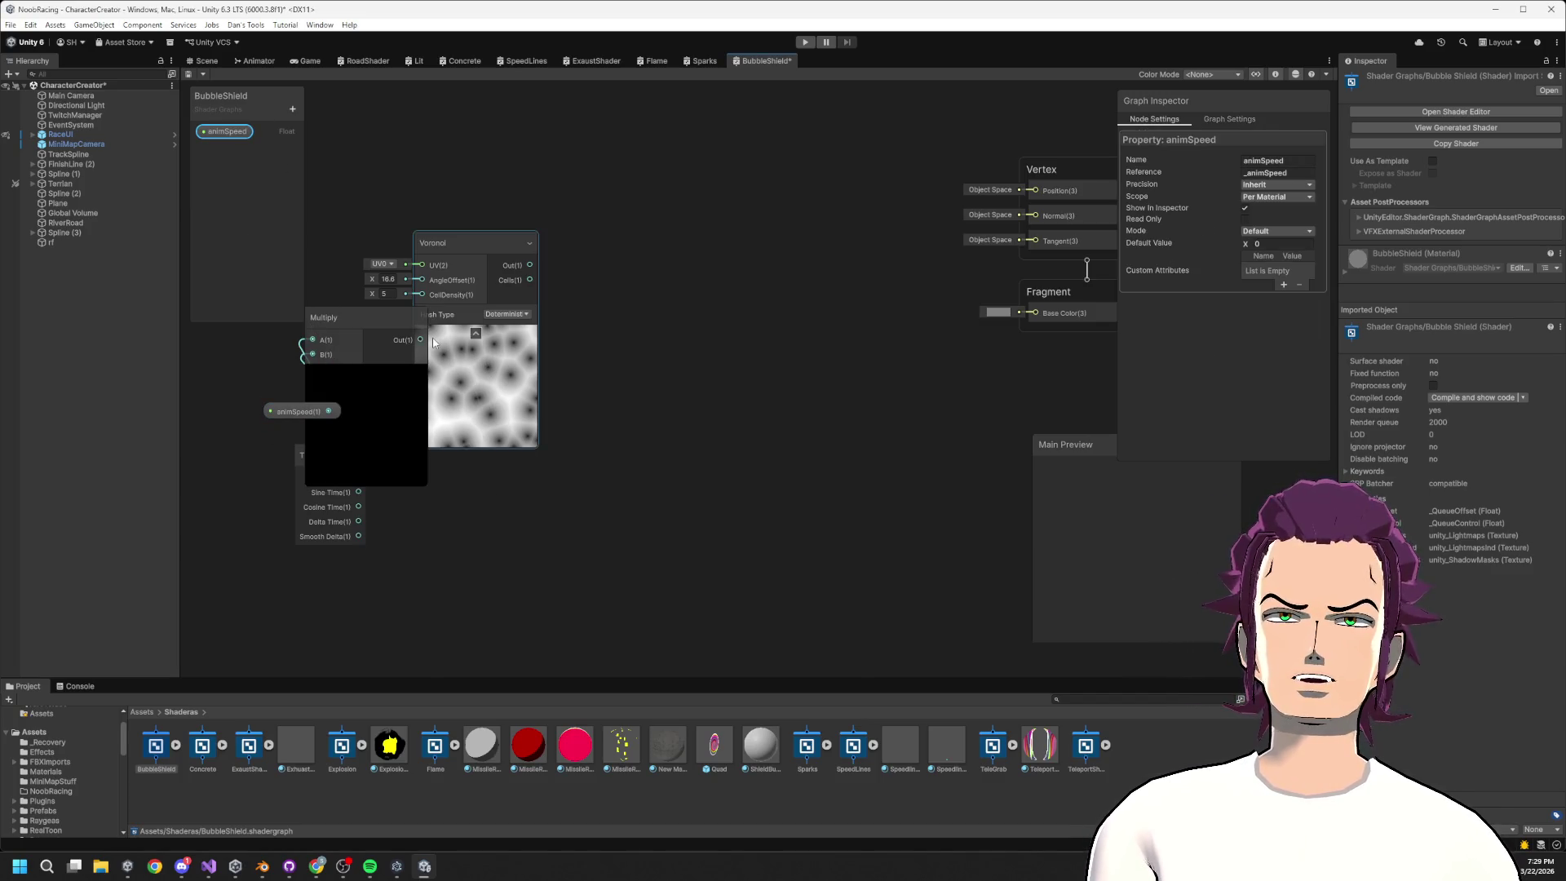
left_click_drag(413, 280, 420, 280)
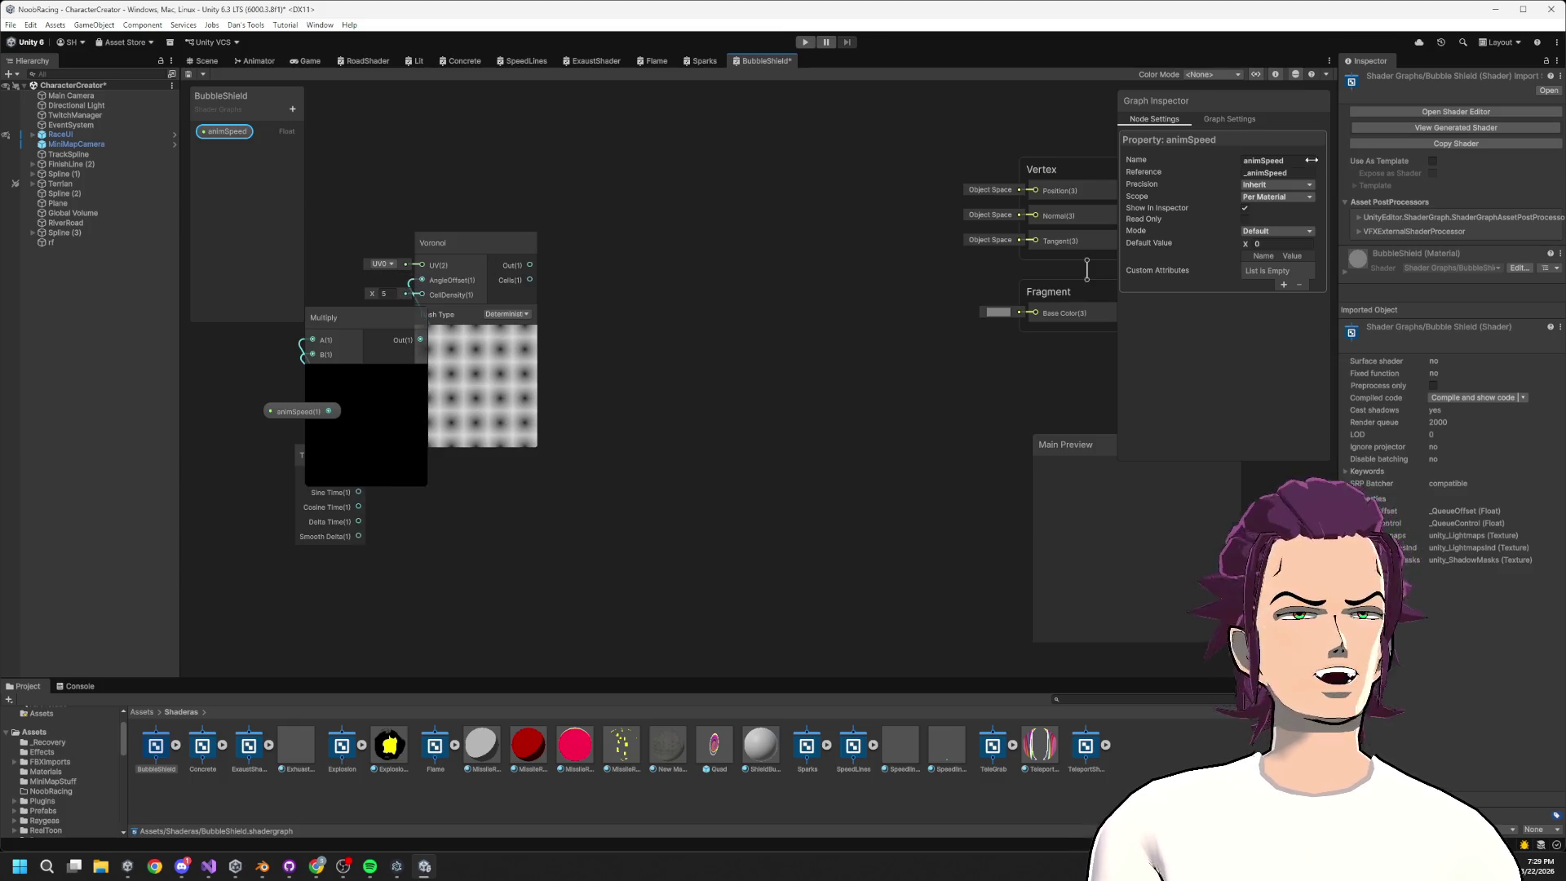
left_click_drag(500, 376, 636, 347)
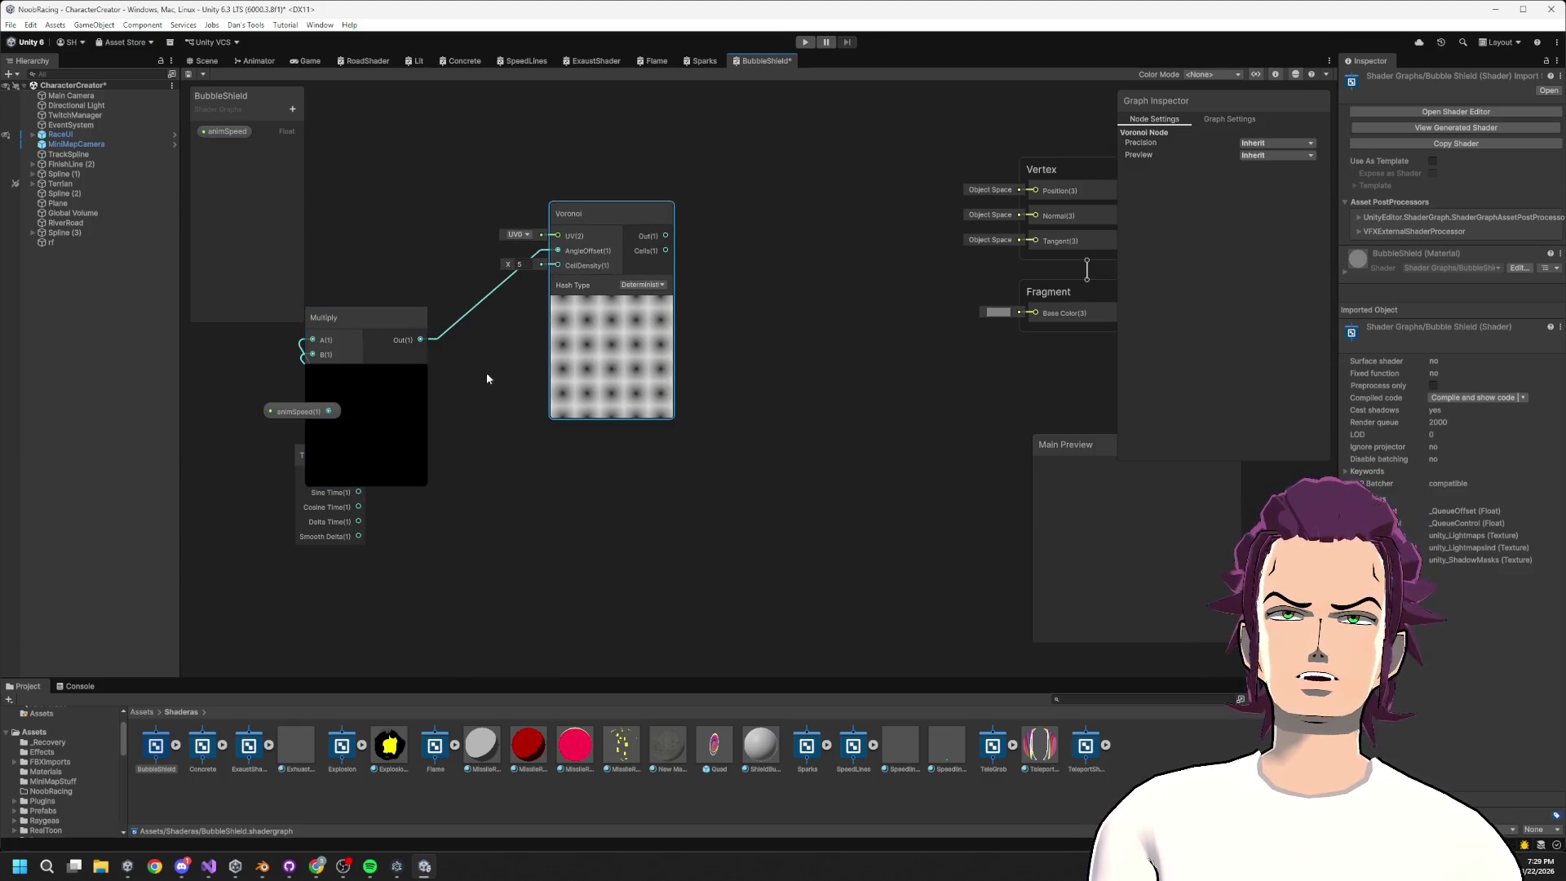
left_click_drag(393, 378, 447, 314)
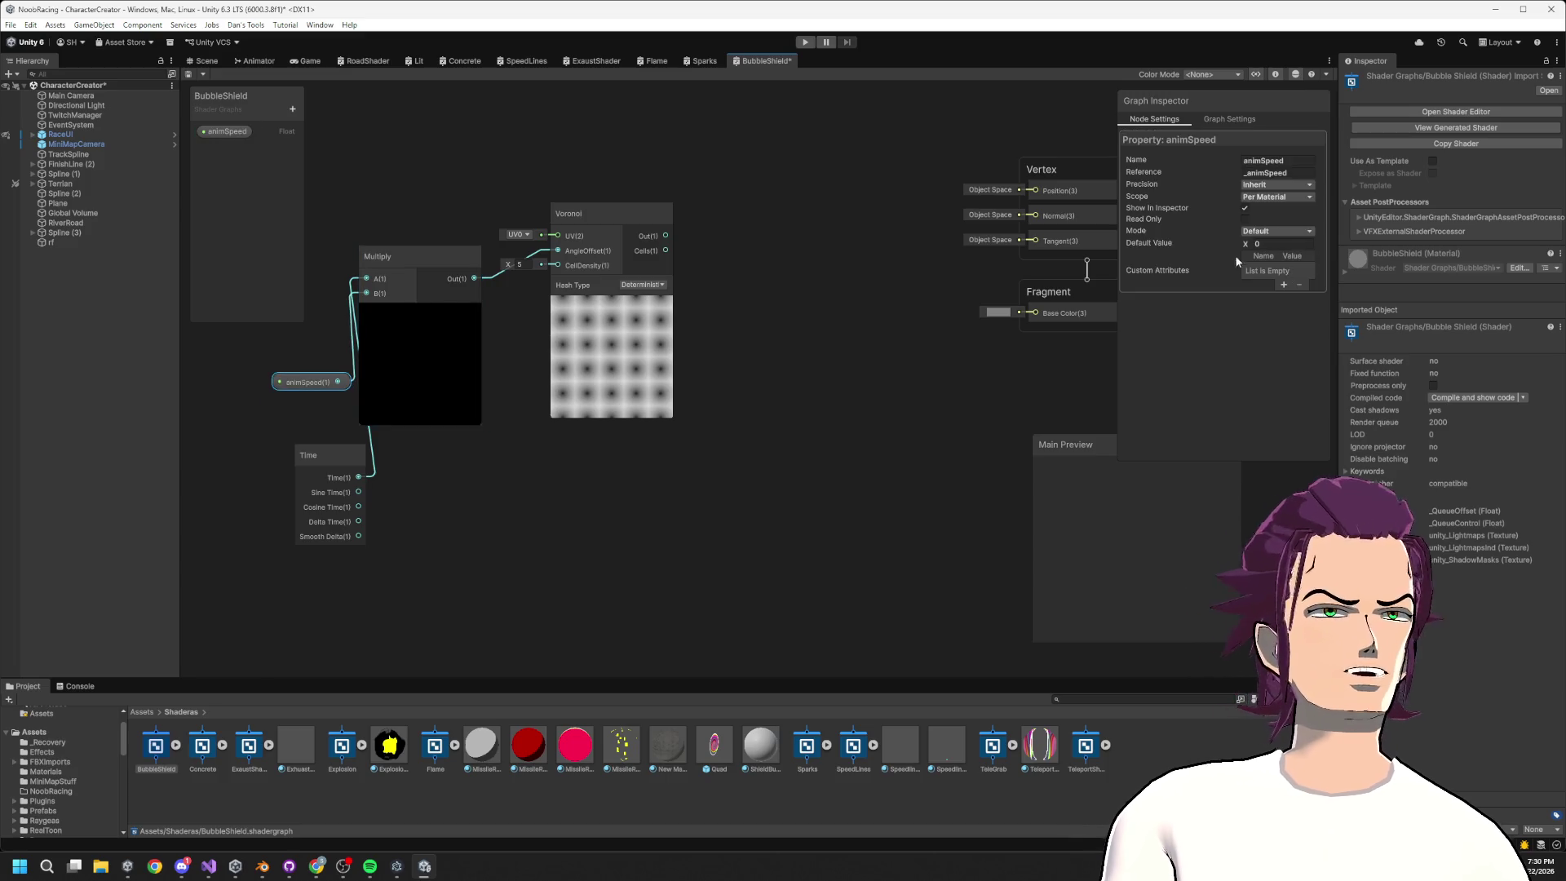
type("1")
left_click(815, 408)
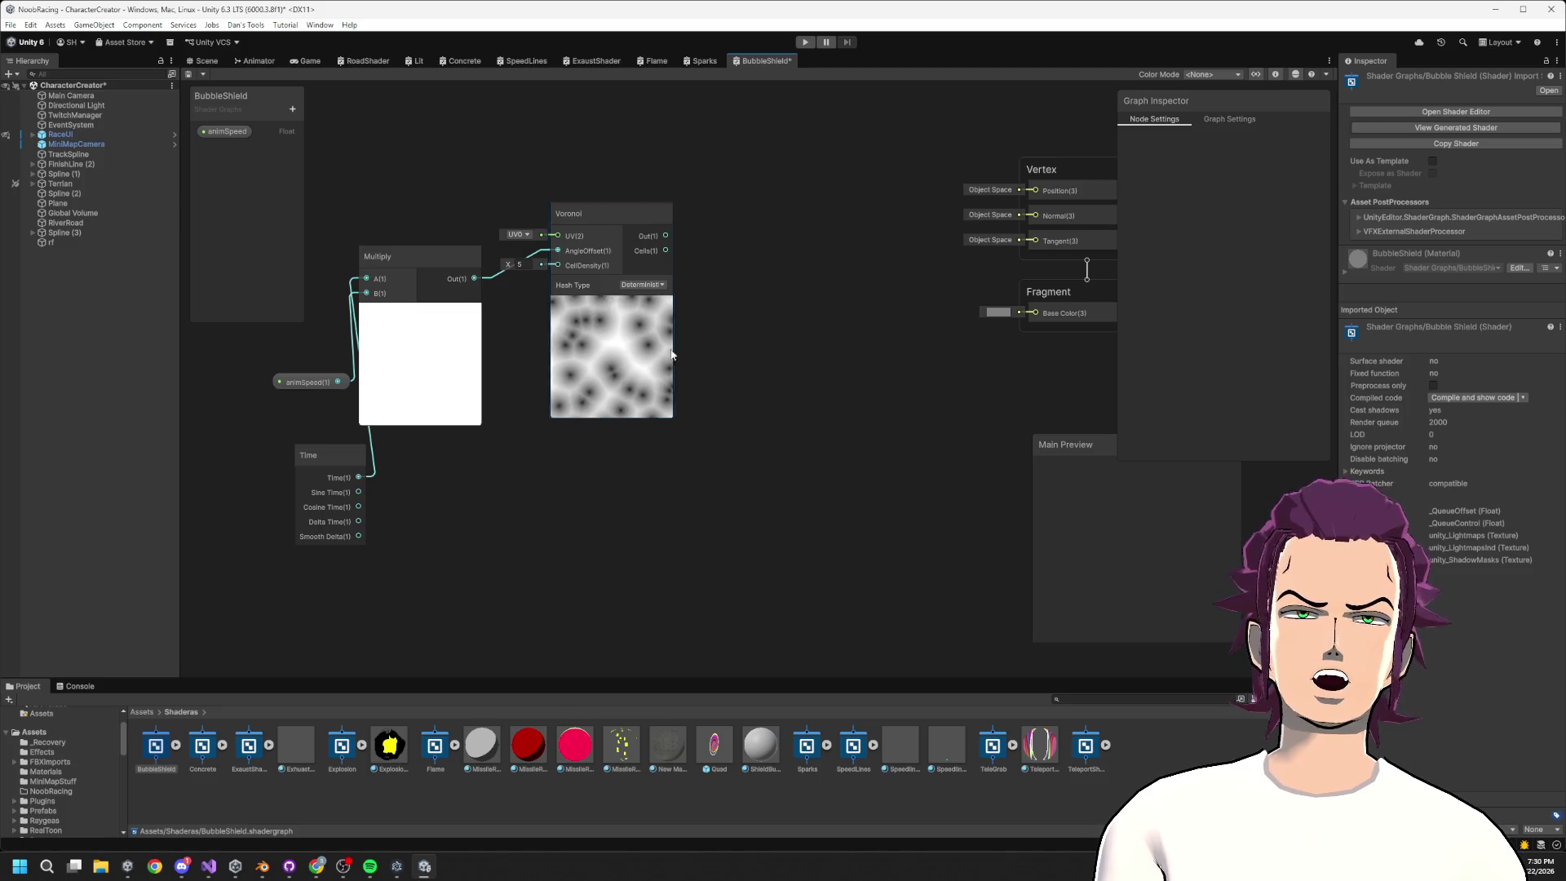
Move the Voronoi node lower and add a Fresnel Effect node (power 1) above it
left_click_drag(645, 348, 747, 429)
right_click(548, 158)
left_click(580, 162)
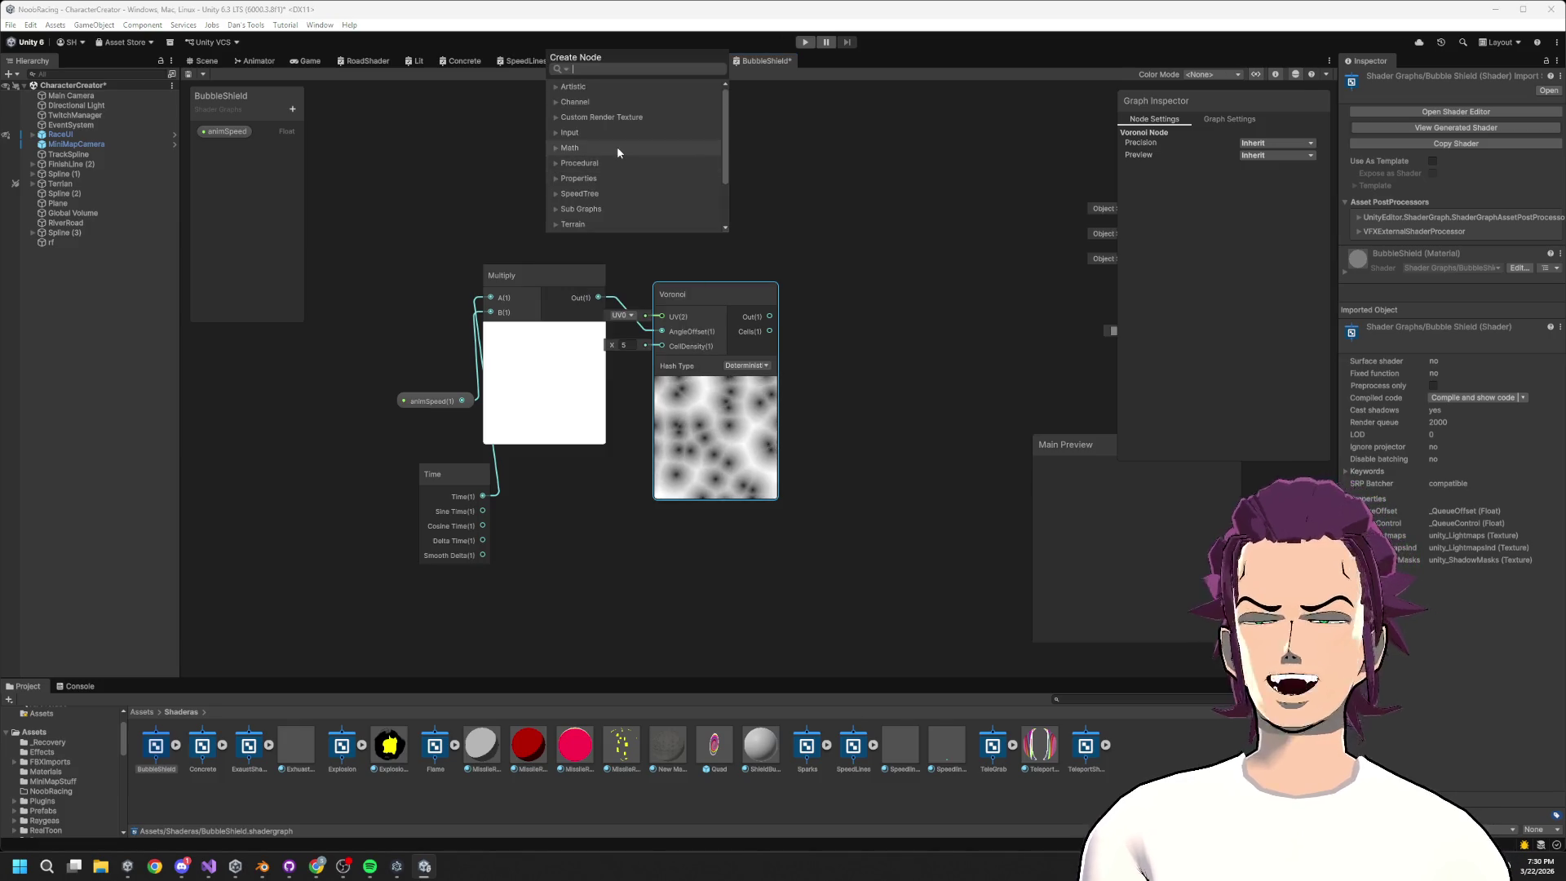
type("d")
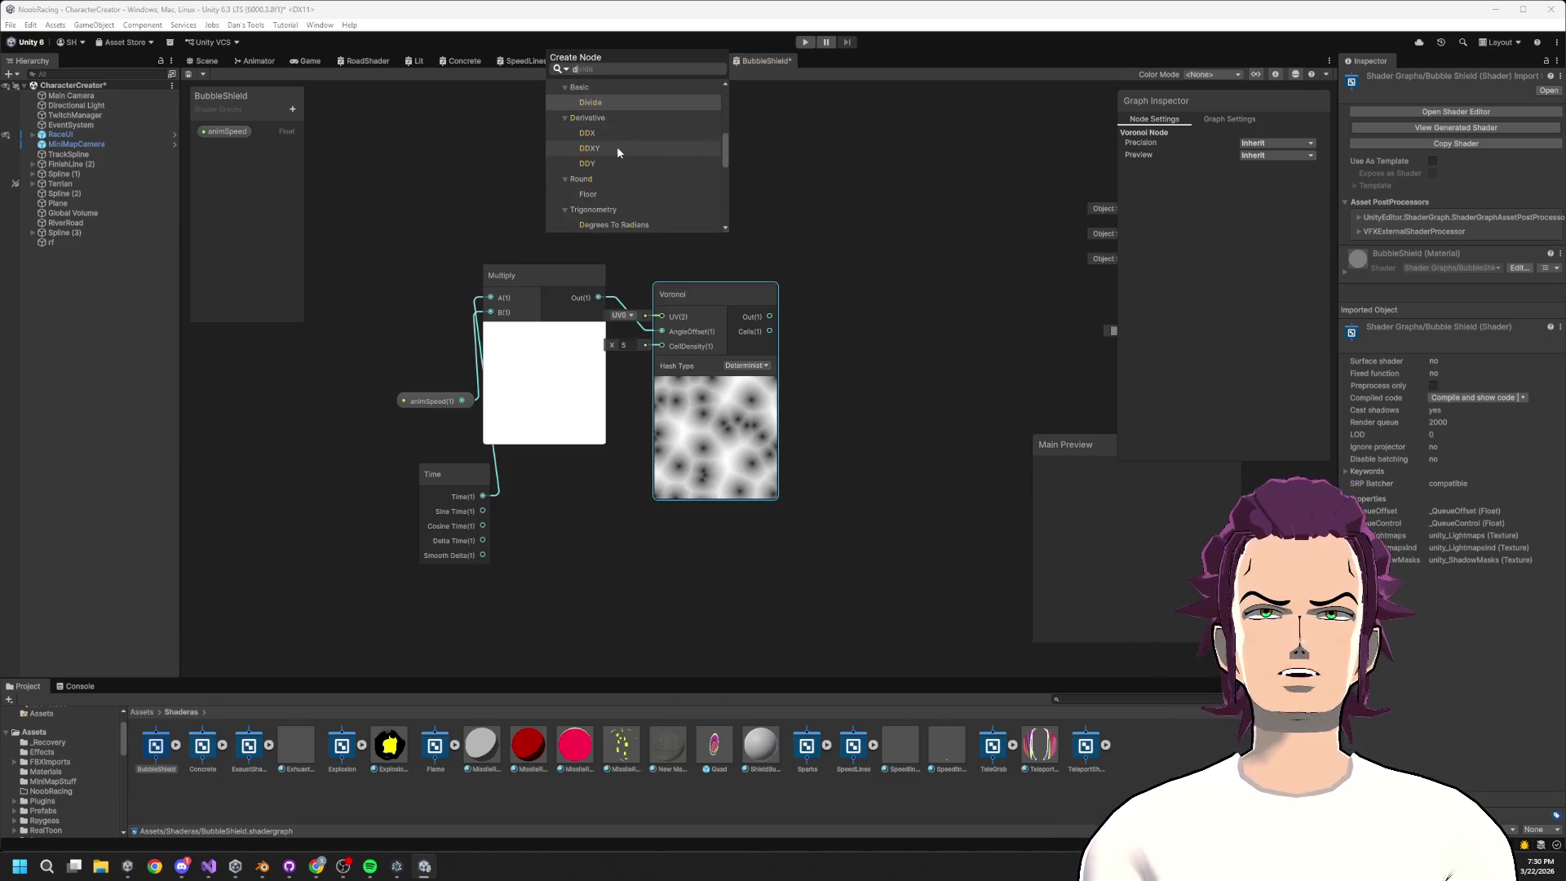
key("BackSpace")
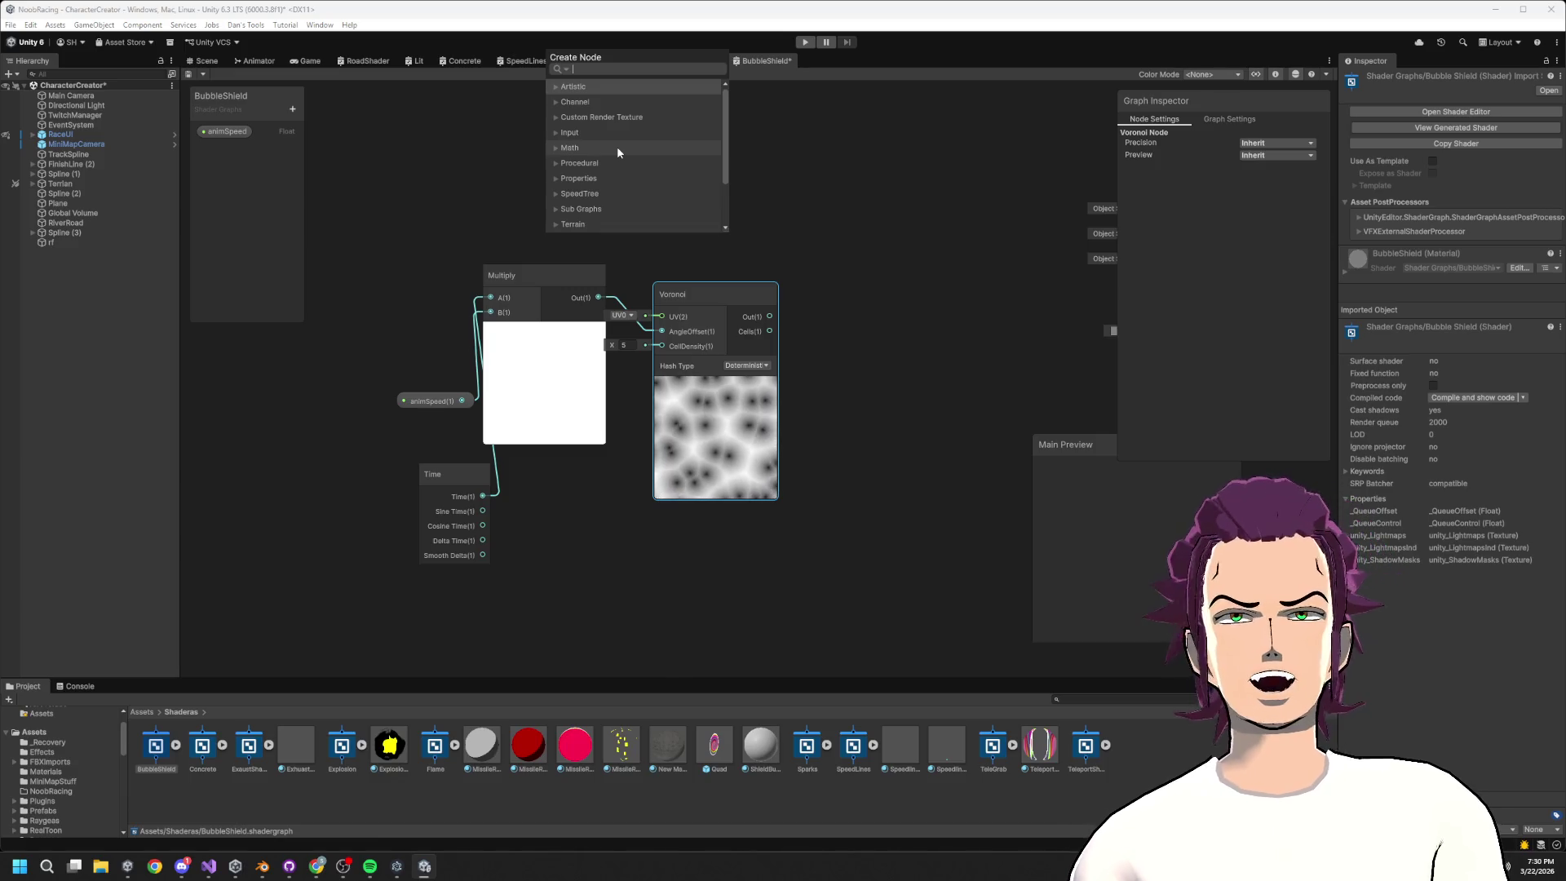
left_click(863, 183)
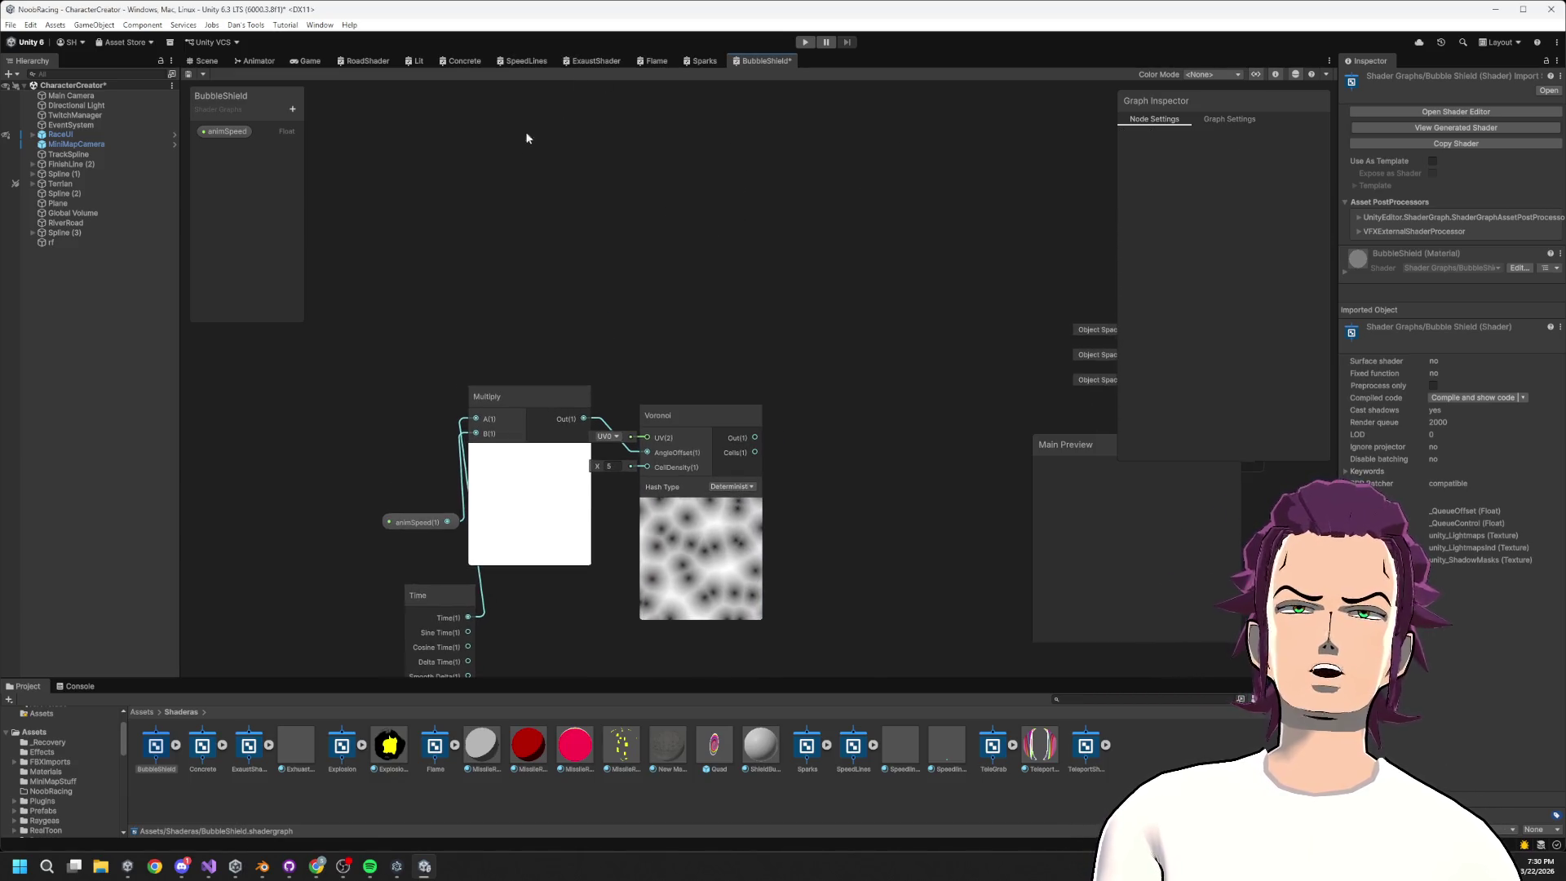
right_click(469, 177)
left_click(514, 186)
type("fresnel")
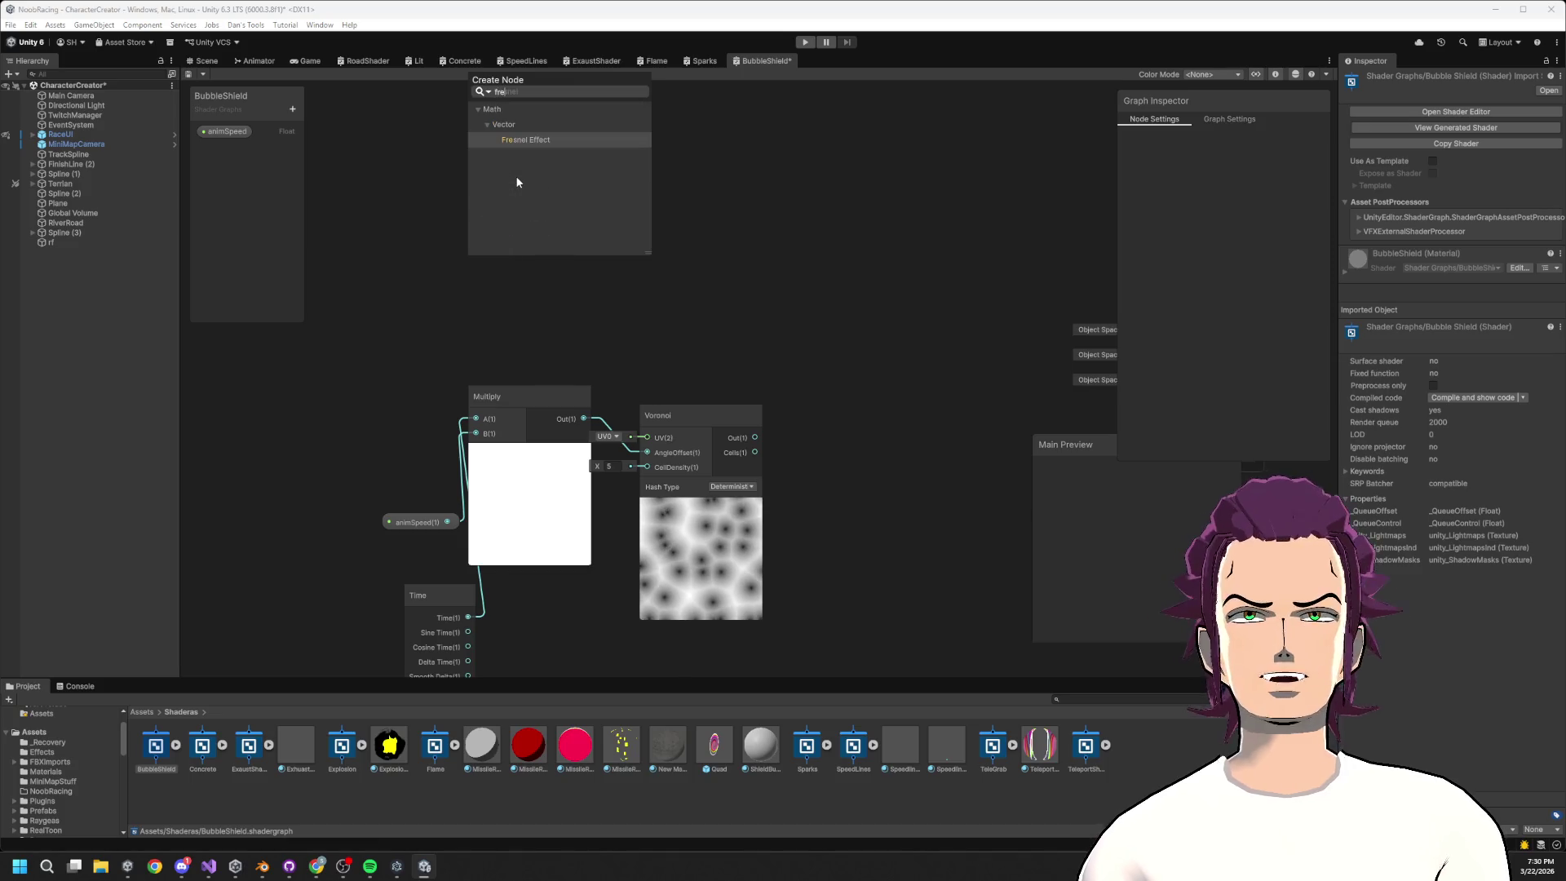
key("Return")
left_click_drag(448, 363, 473, 329)
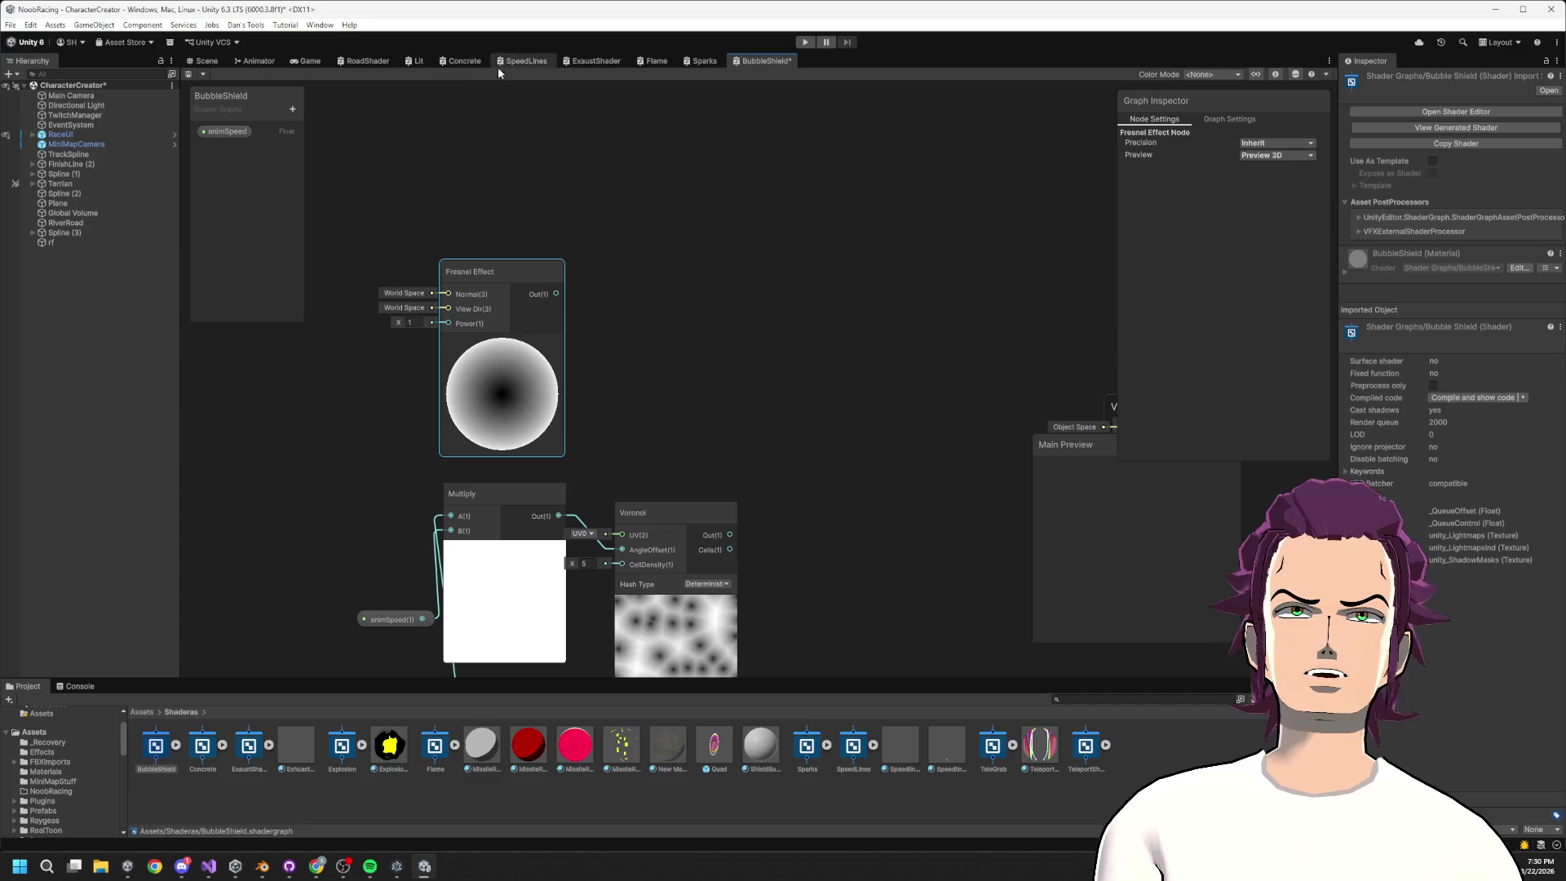
Add a Scene Color node to the BubbleShield graph
right_click(469, 137)
left_click(492, 149)
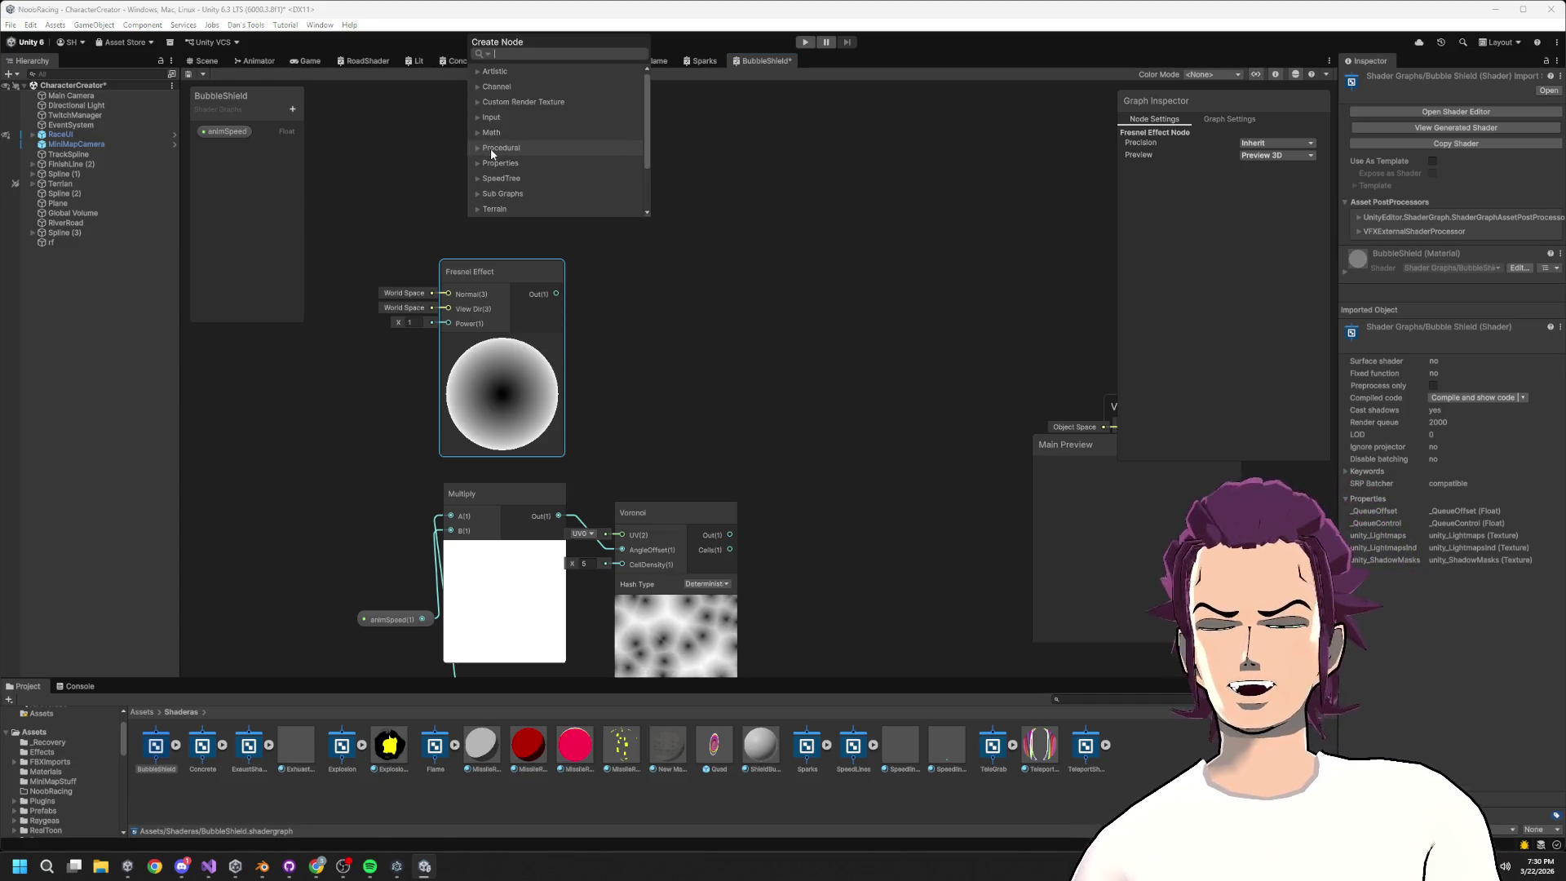
key("BackSpace")
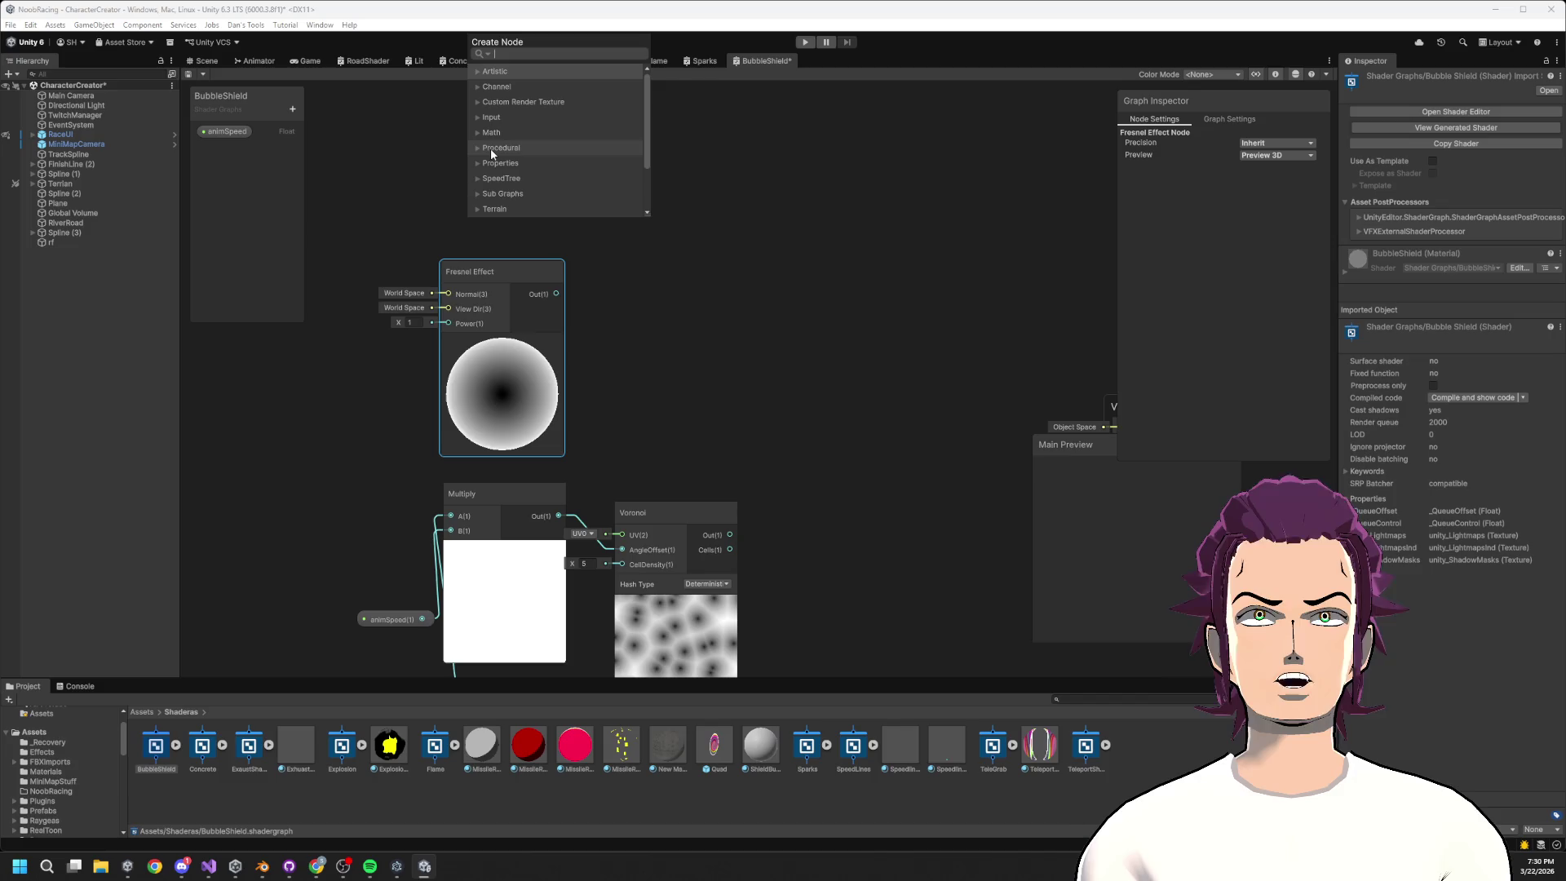
type("scew")
key("BackSpace")
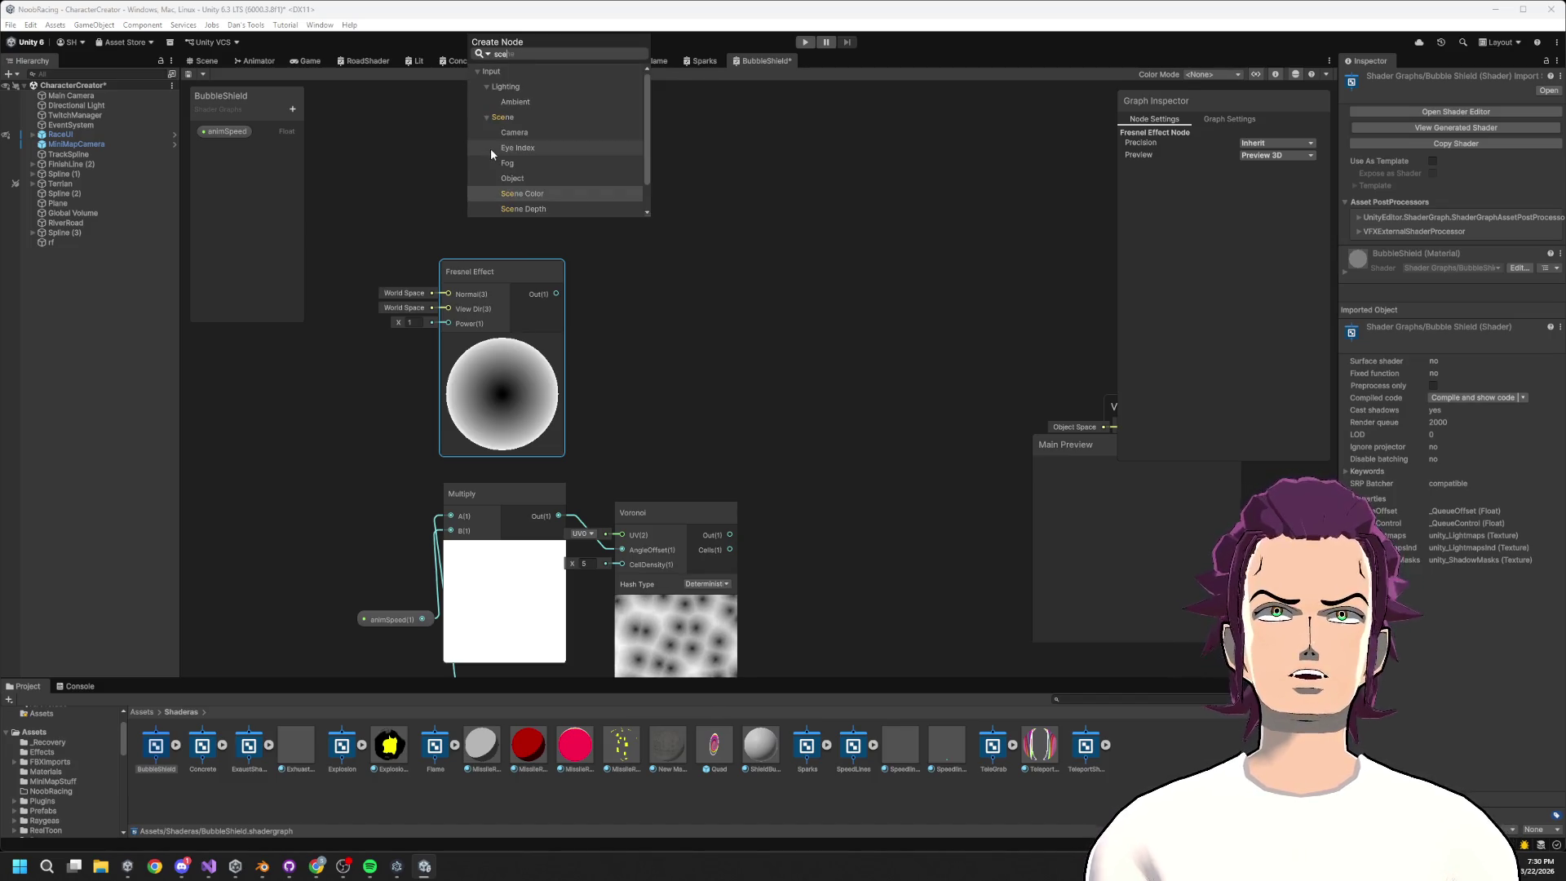
left_click(546, 192)
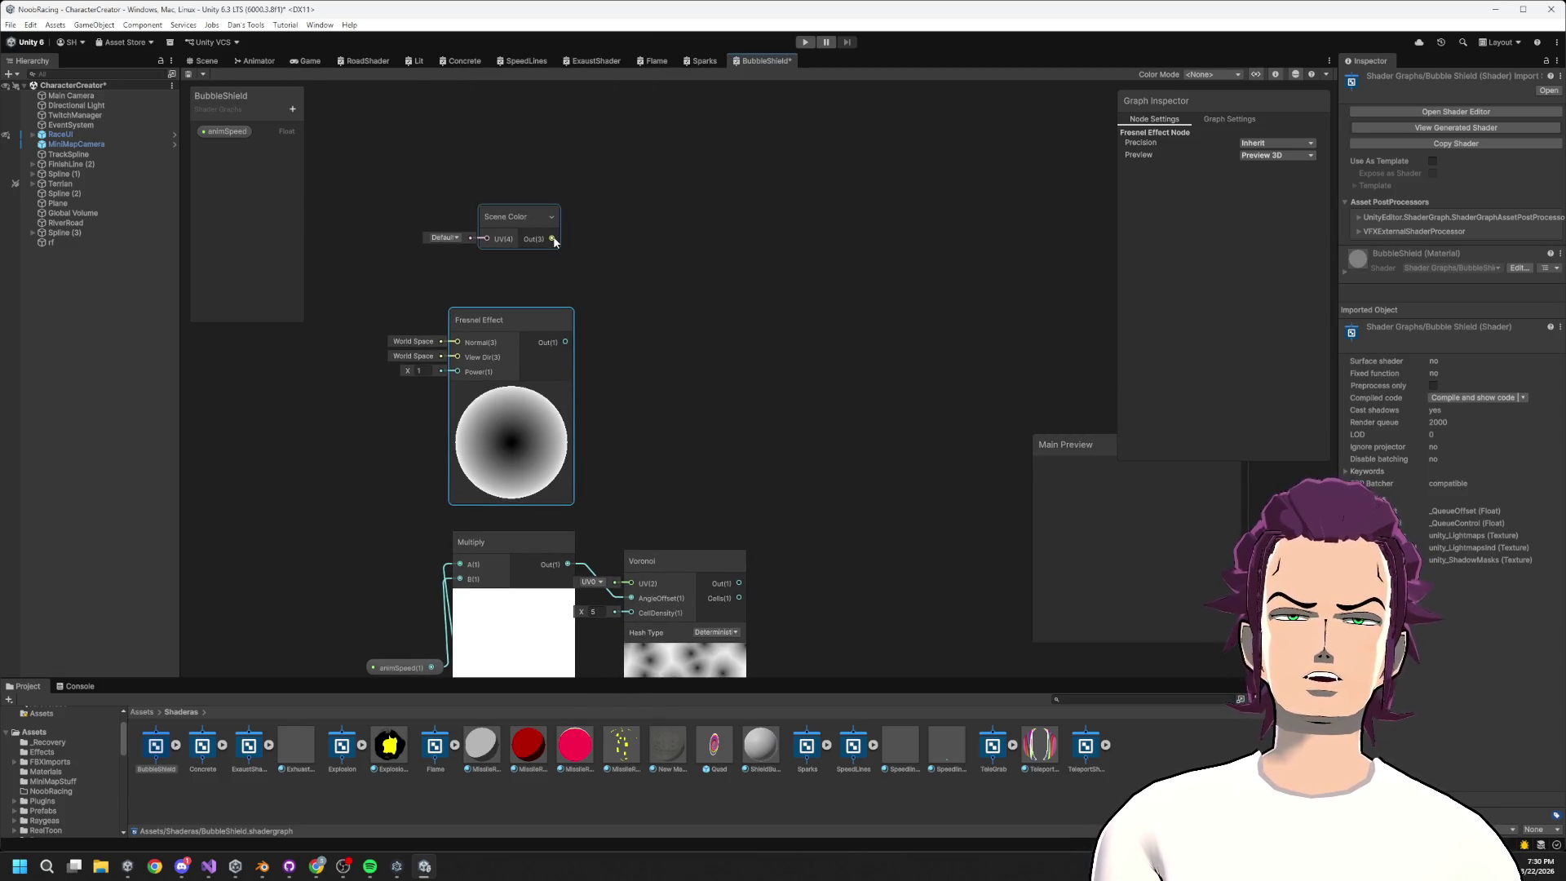
Compare with the Flame and ExaustShader graphs' Screen Position to Scene Color setup, then return to BubbleShield
left_click(658, 61)
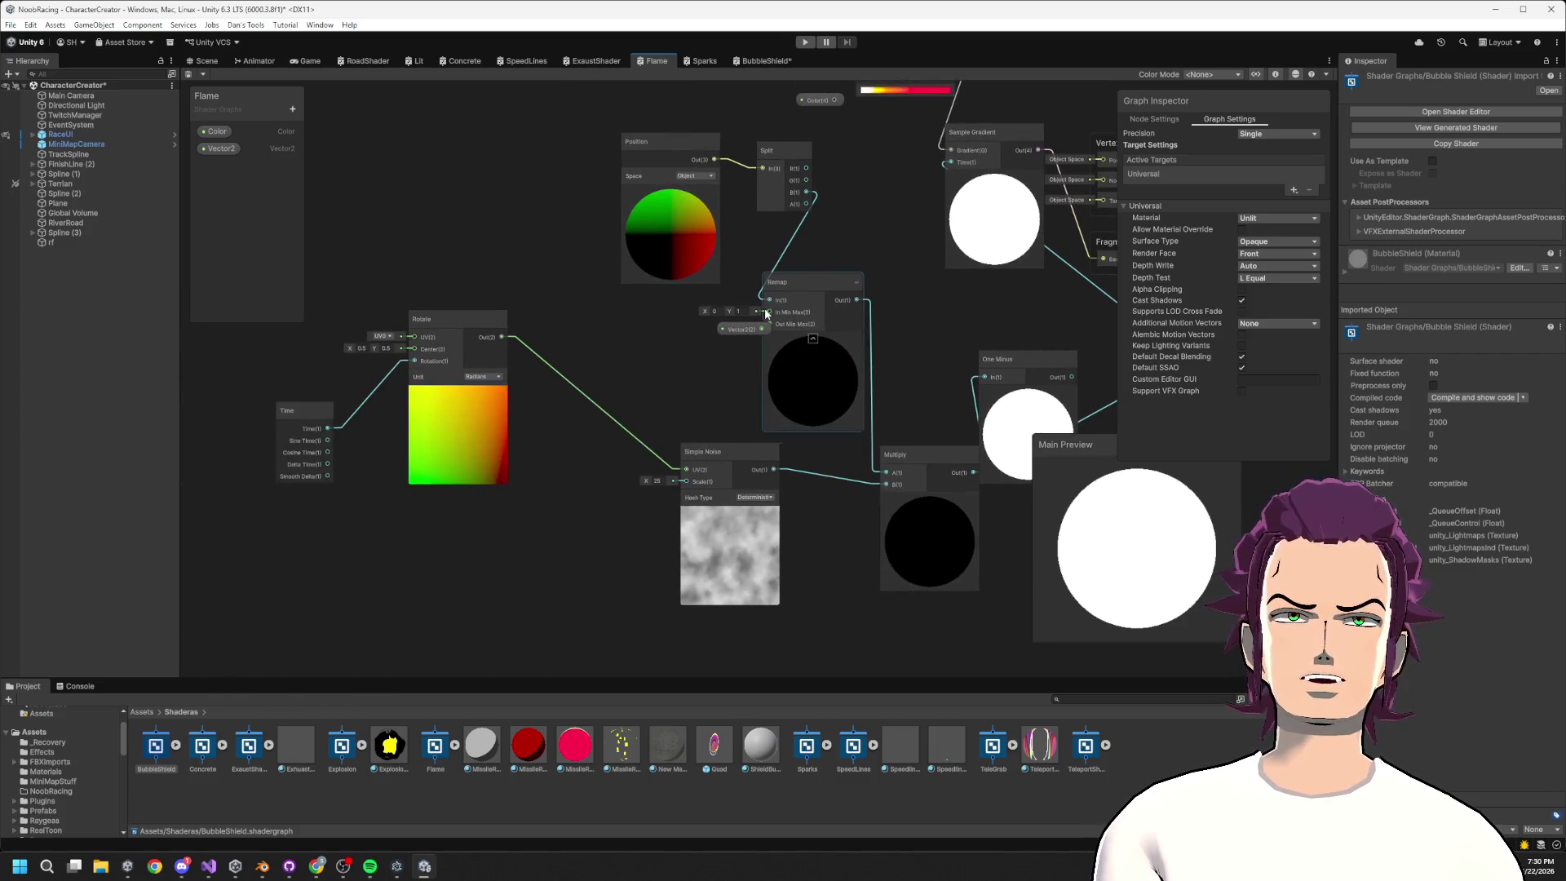
left_click(586, 64)
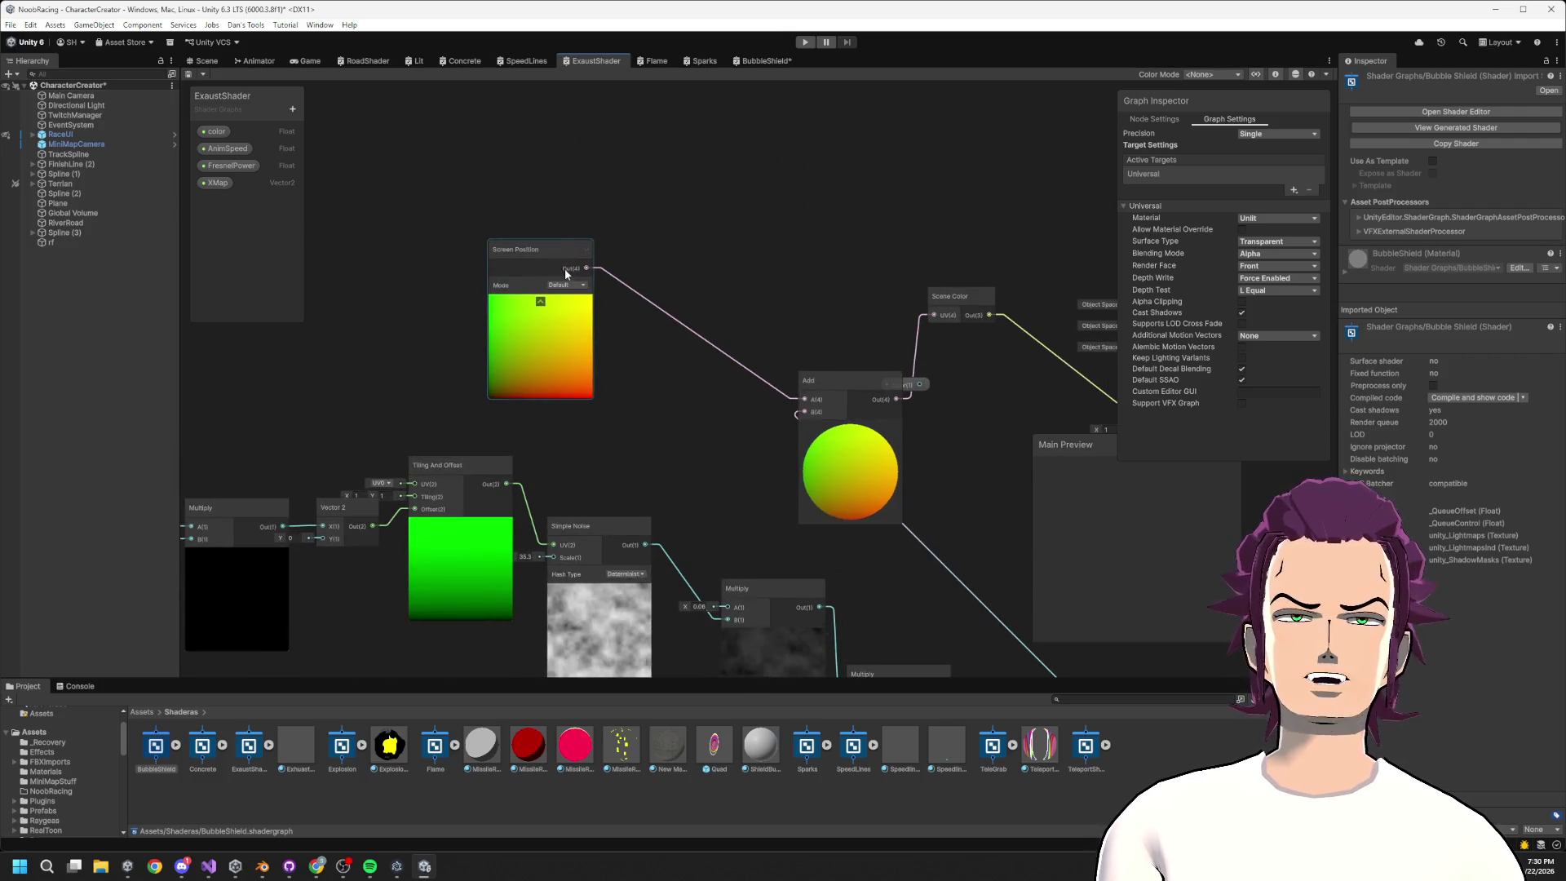
scroll(789, 400, "up", 3)
left_click_drag(765, 435, 688, 368)
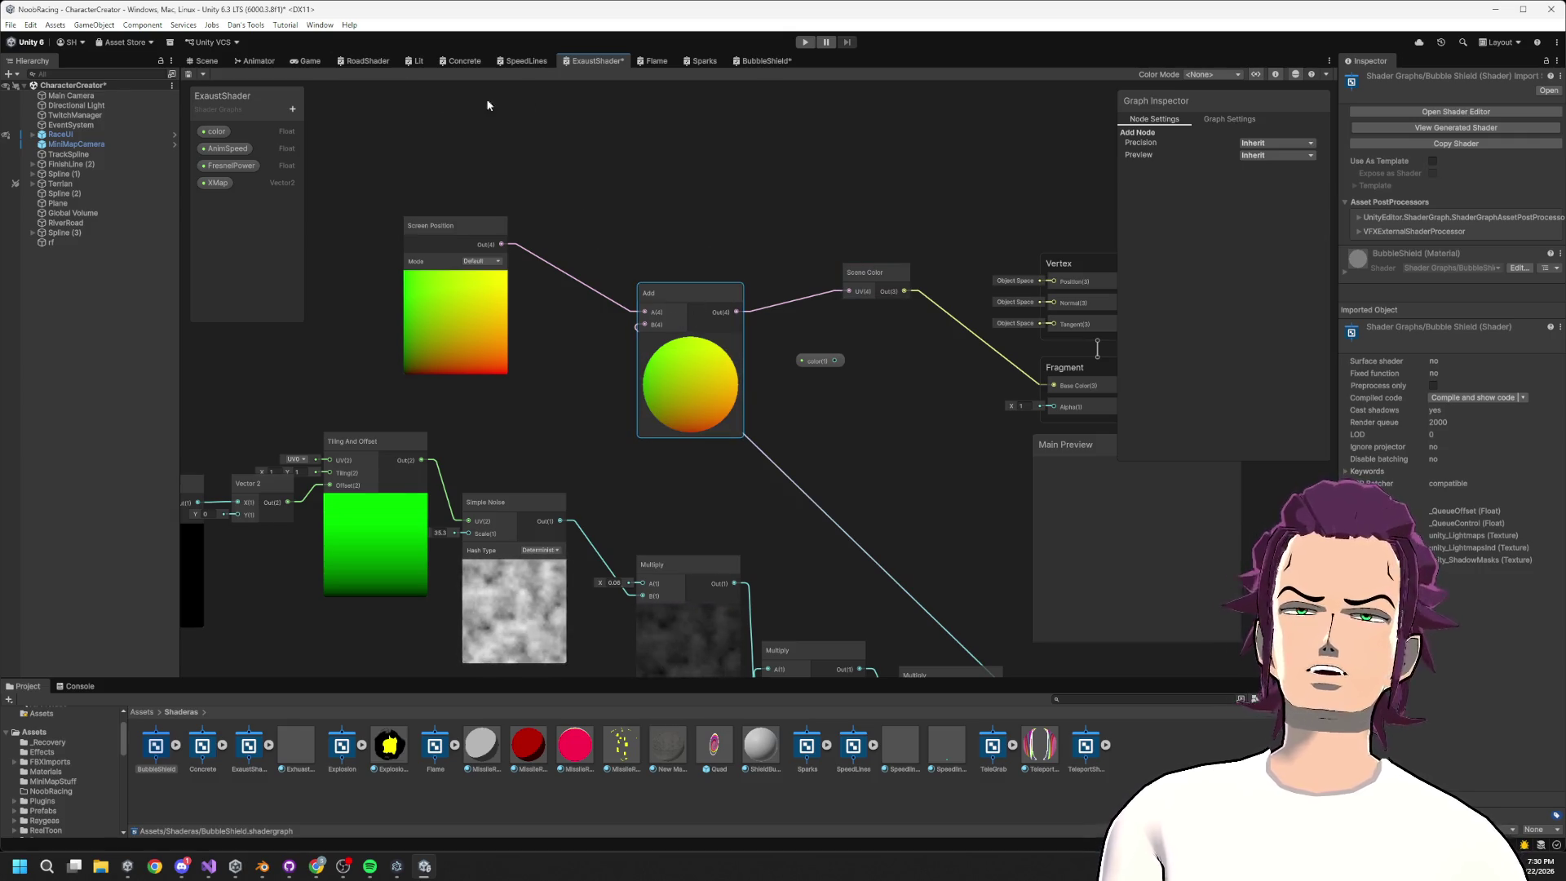
left_click(765, 60)
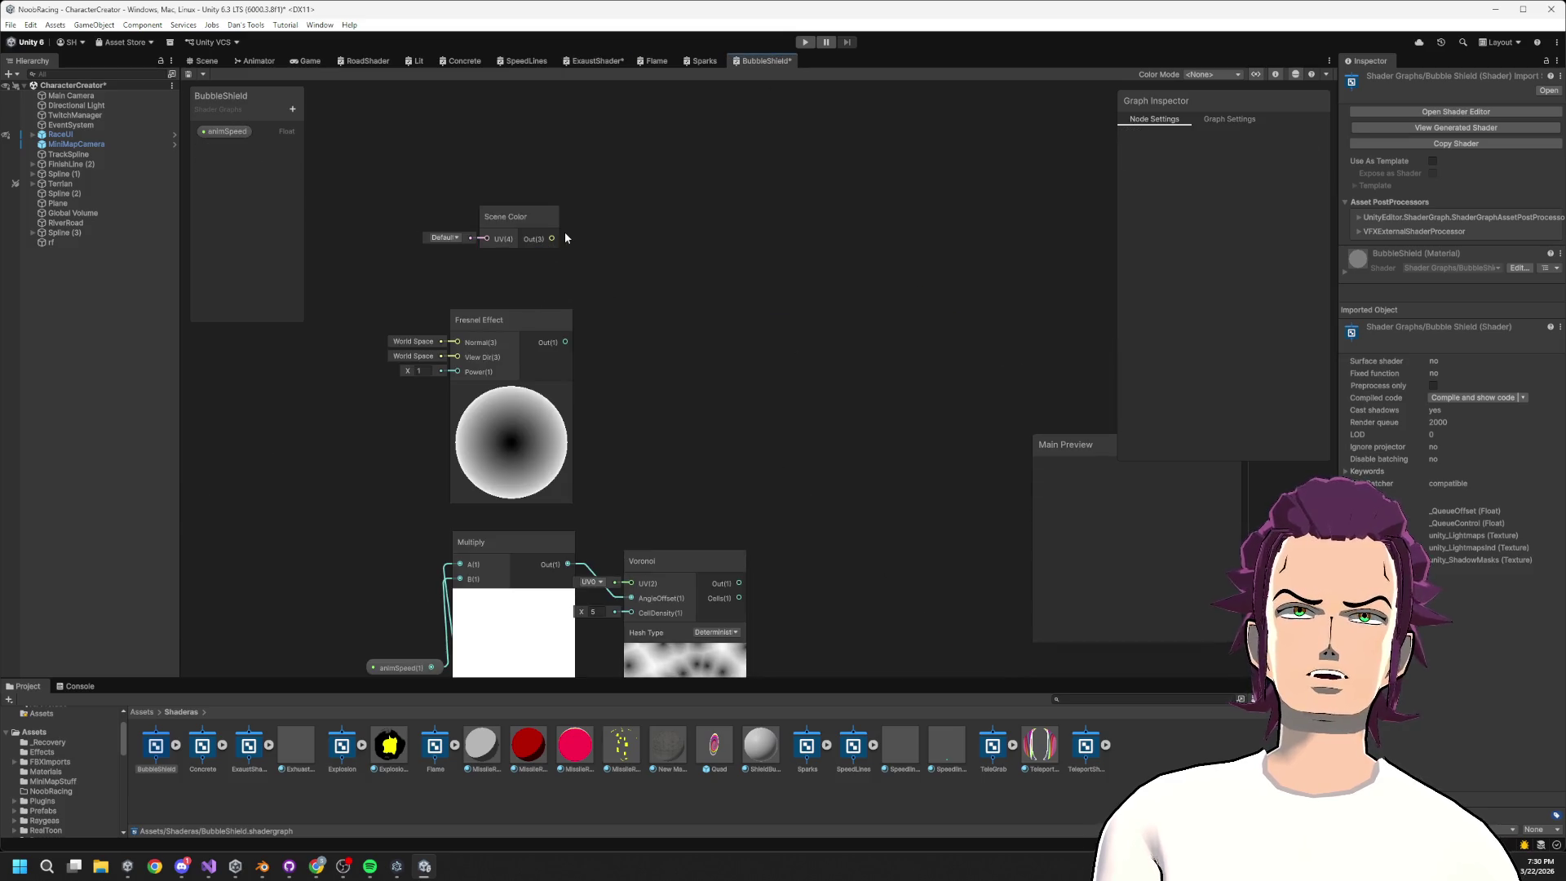
left_click(595, 62)
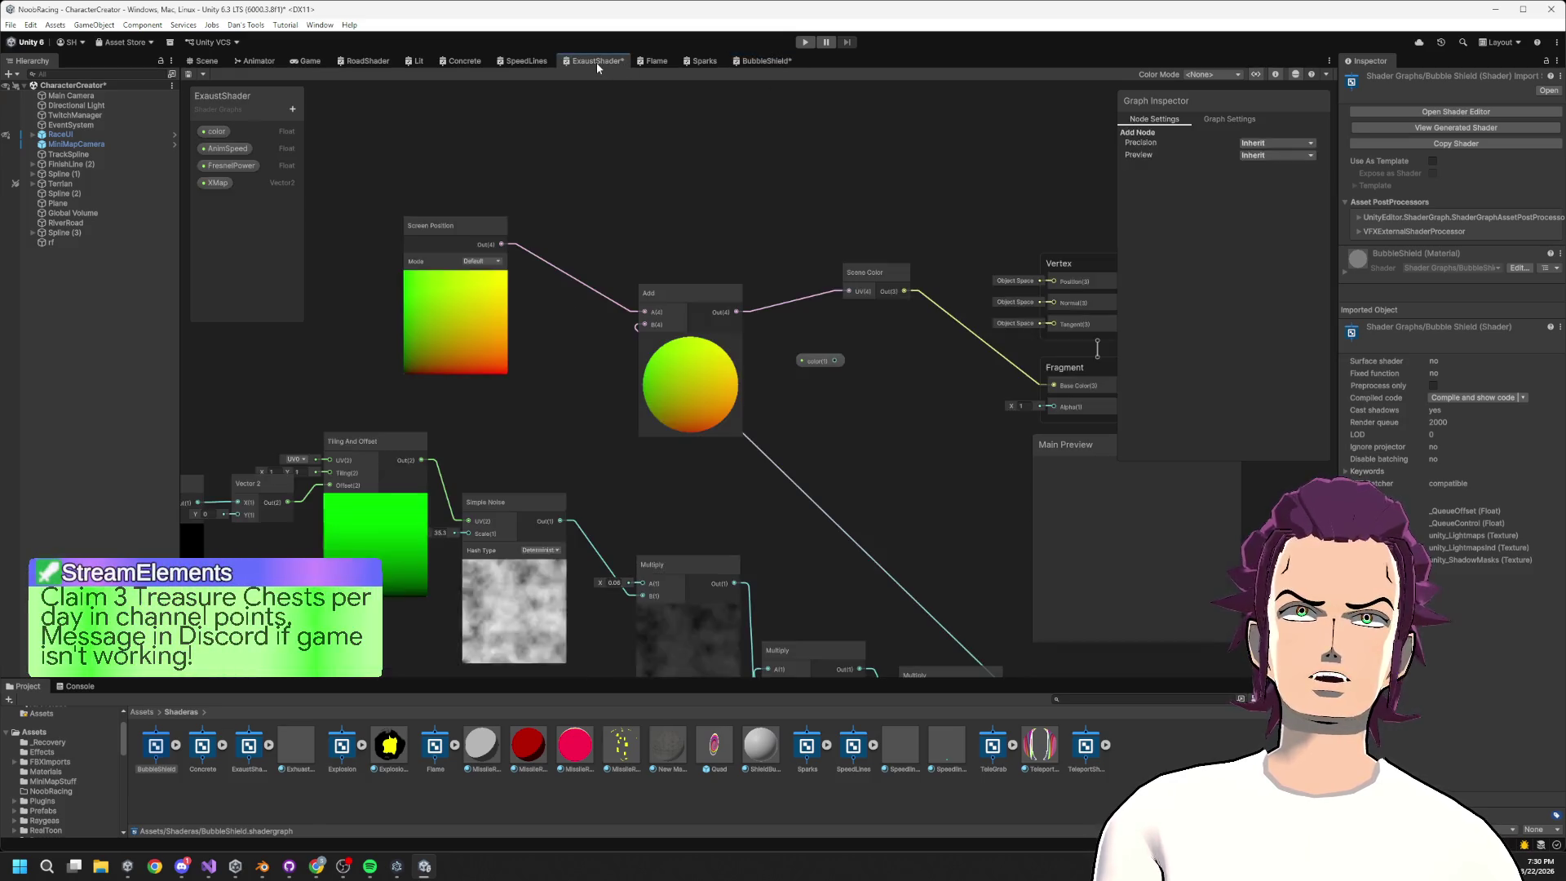
left_click(763, 60)
Search the node list for Scene and Position nodes, deleting a mistakenly added Position node
right_click(412, 149)
left_click(481, 162)
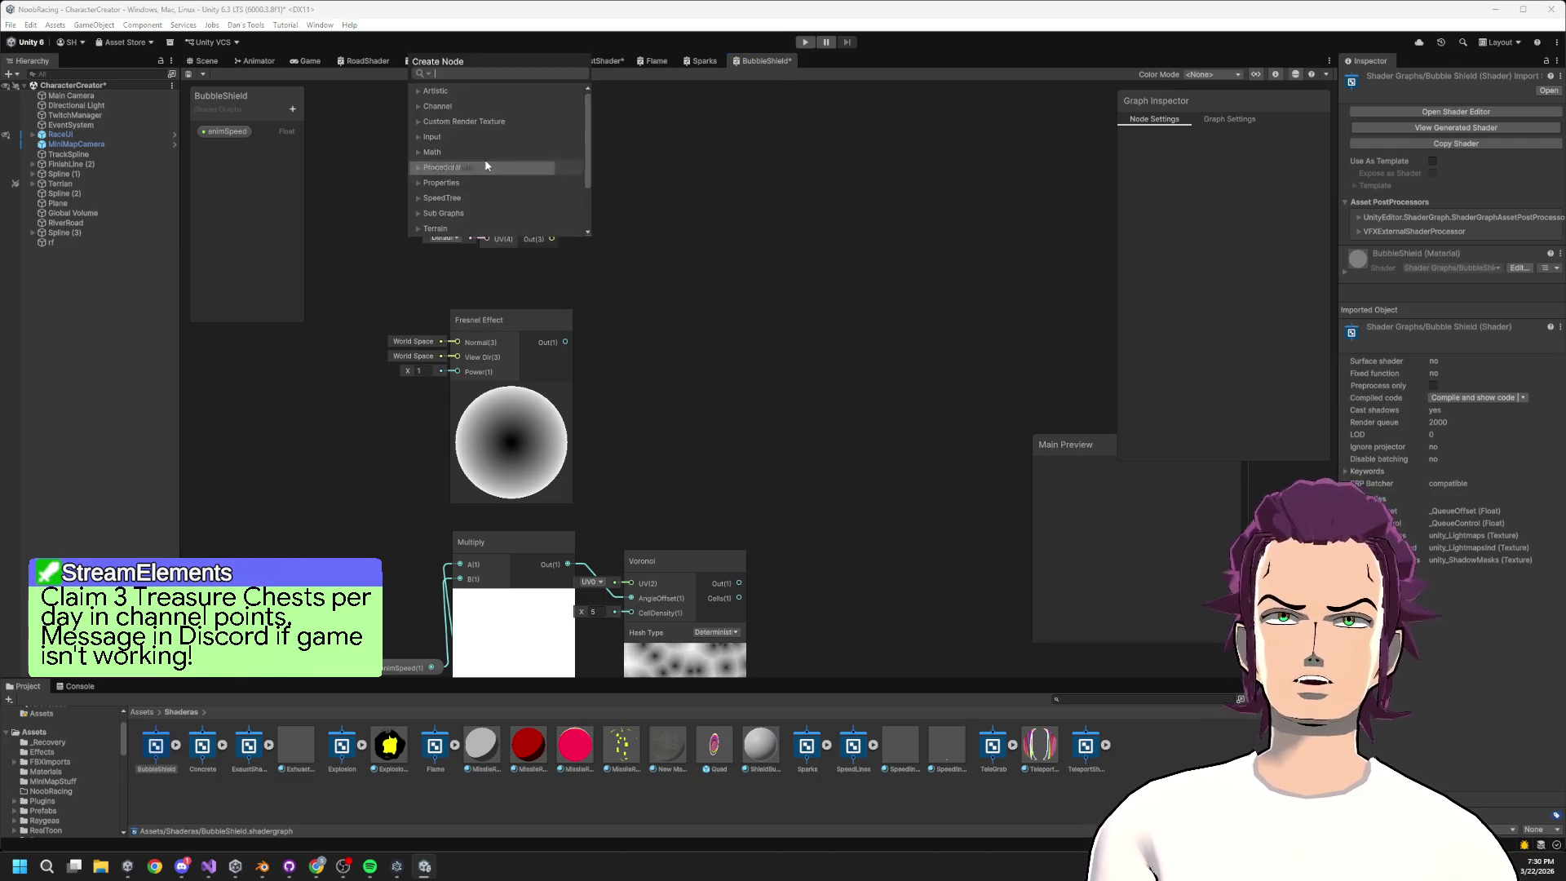
key("Down")
key("Down")
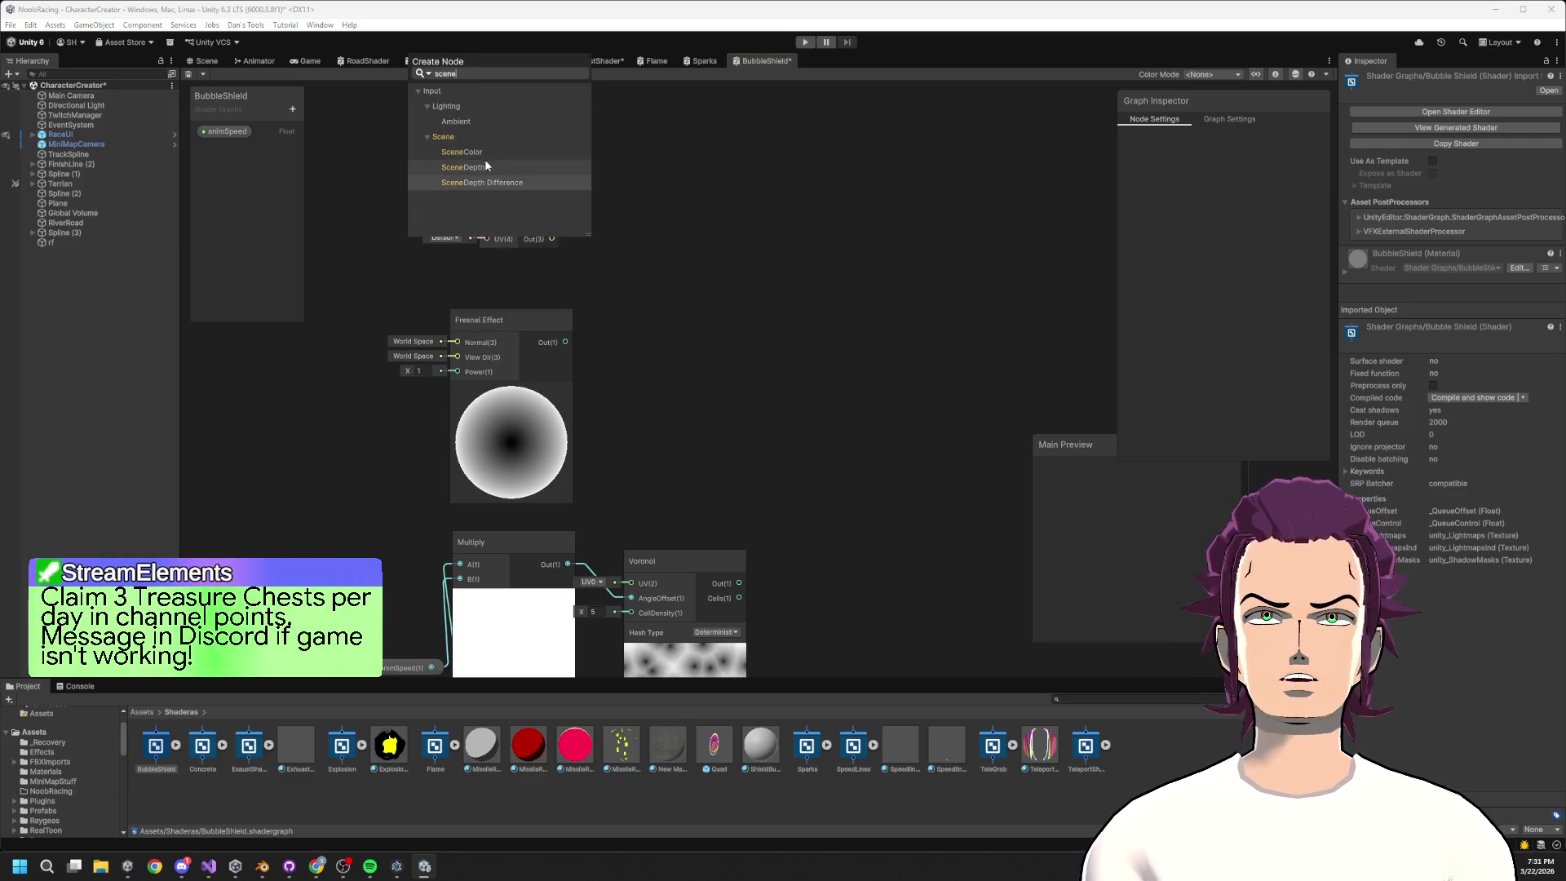
key("BackSpace")
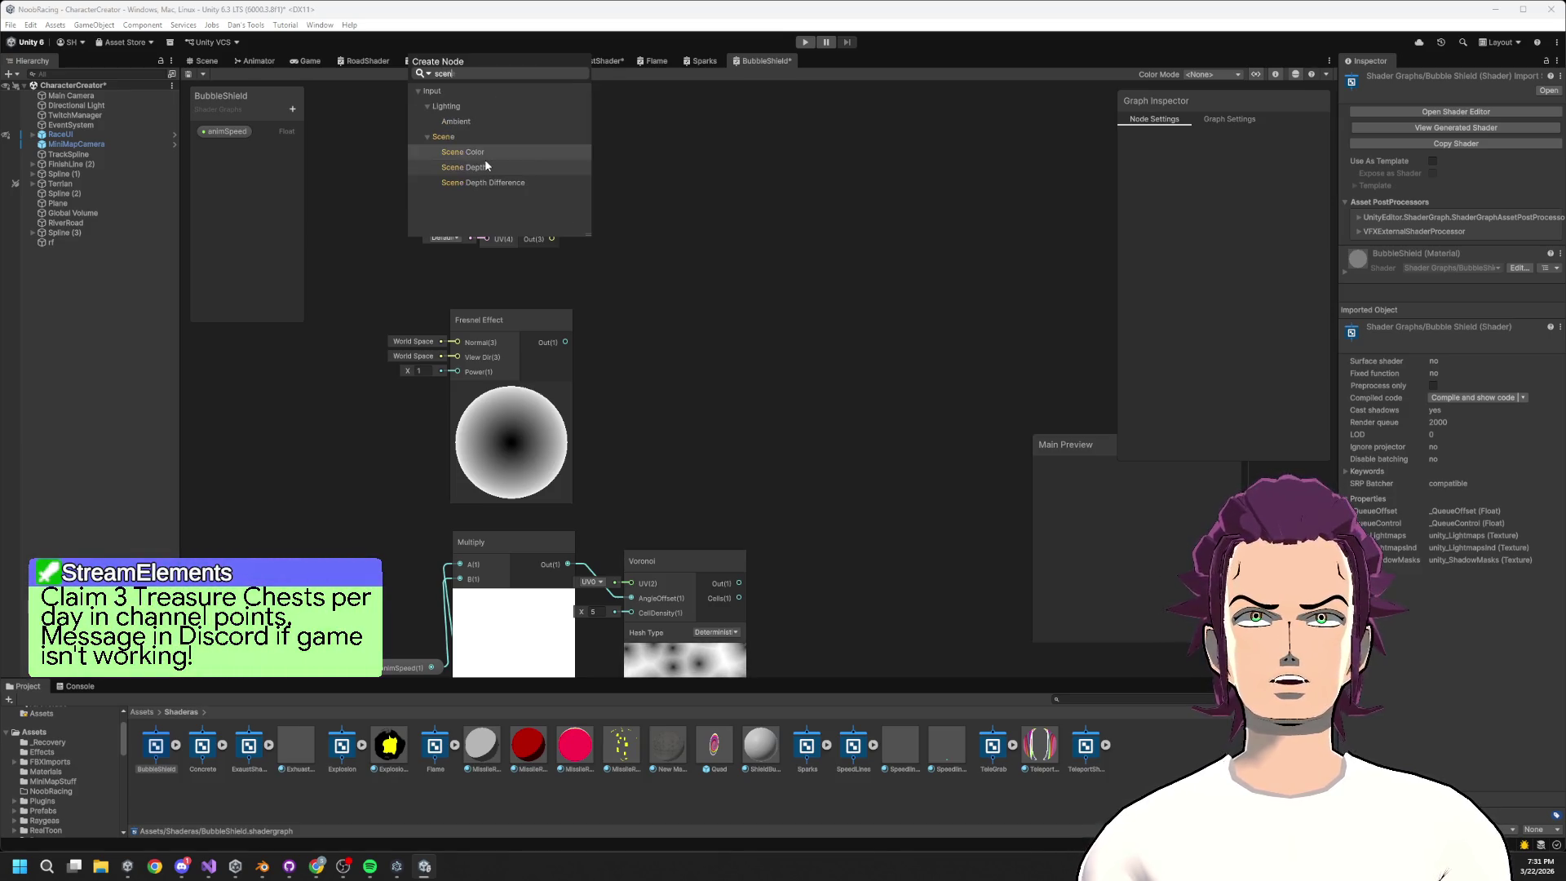
key("BackSpace")
key("BackSpace")
key("BackSpace")
type("po")
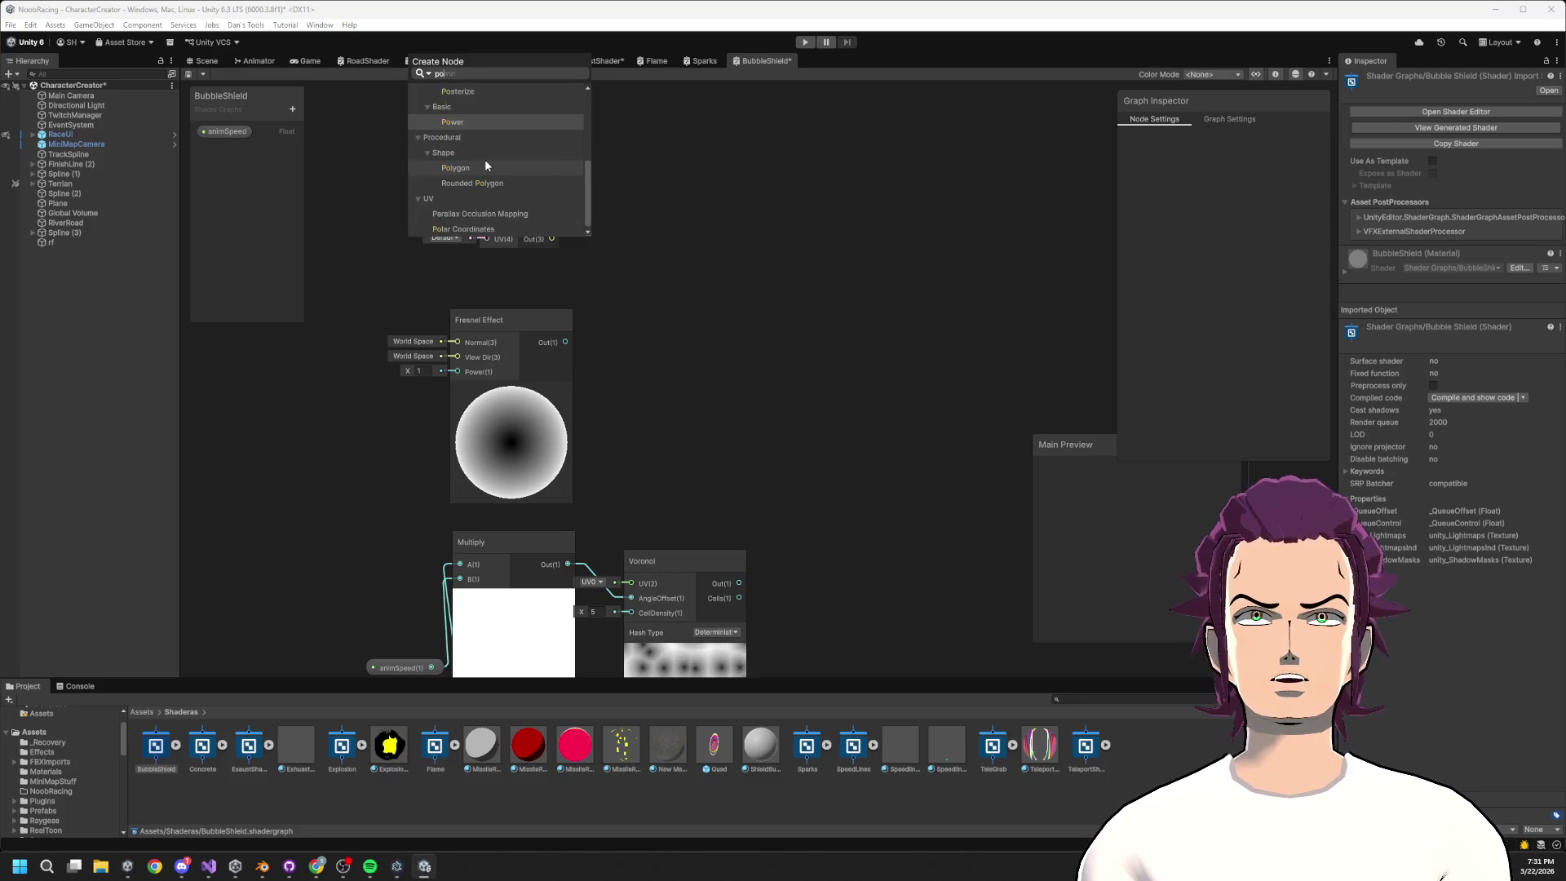
type("sition")
key("Return")
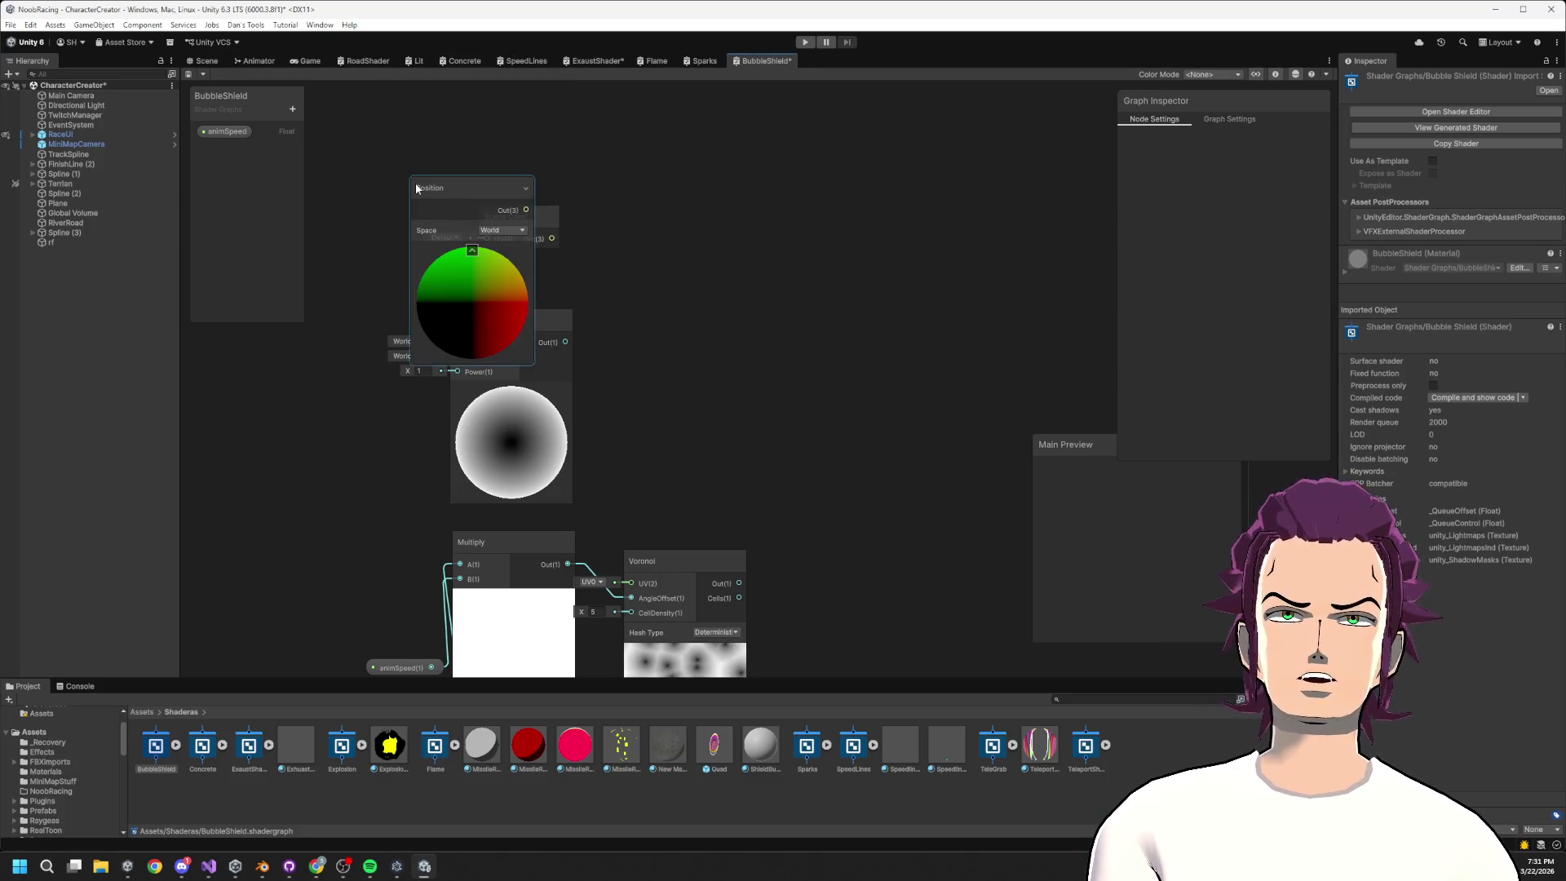
key("Delete")
Add a Screen Position node and wire Scene Color's output into the Fragment Base Color
right_click(418, 173)
left_click(439, 171)
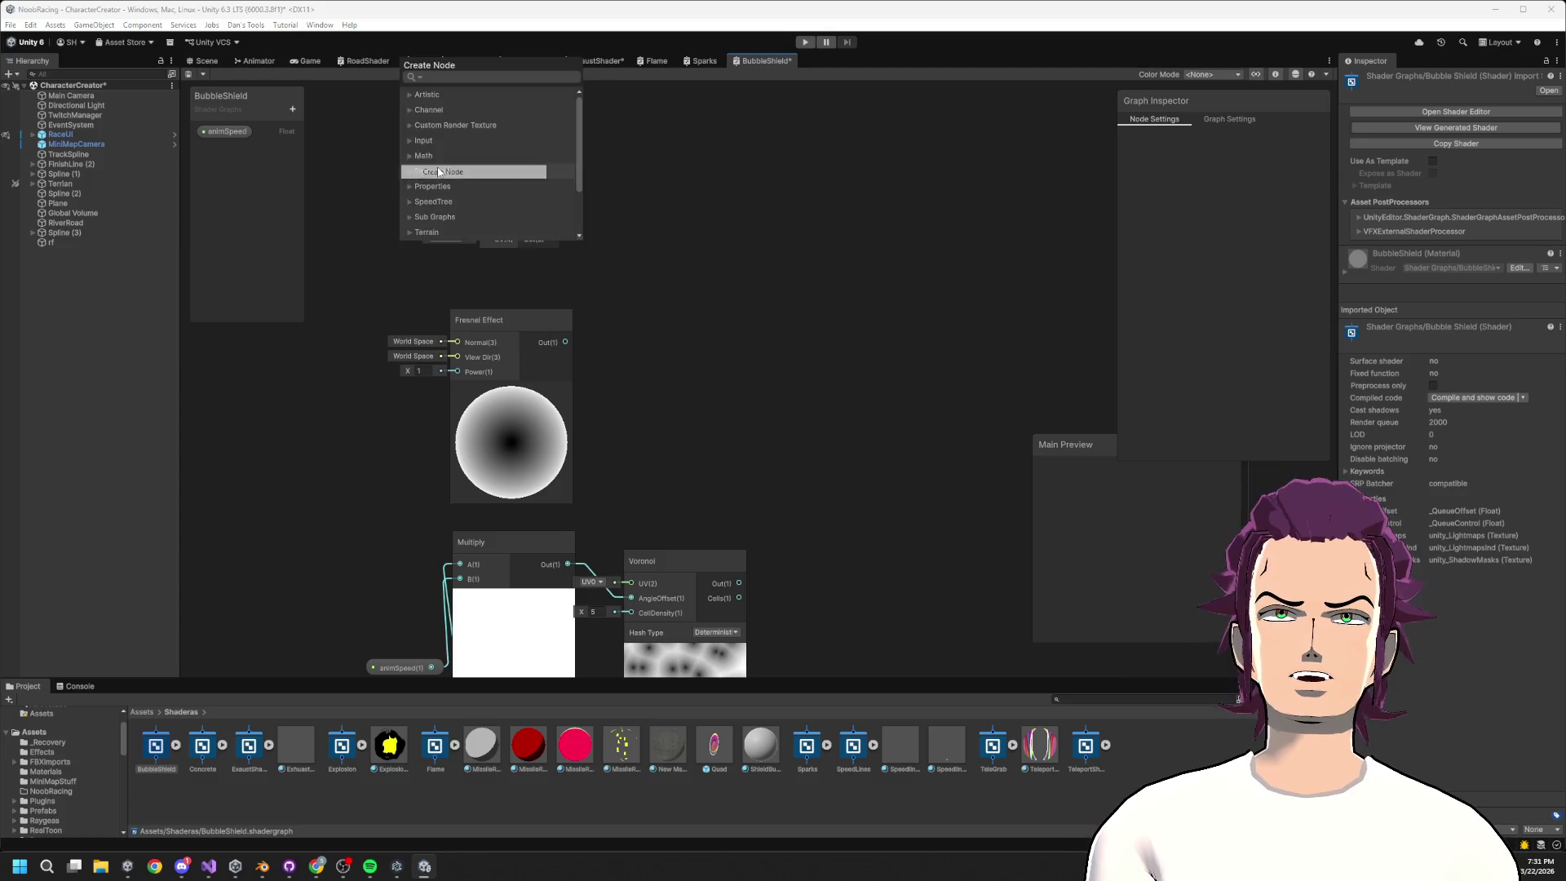
type("scre")
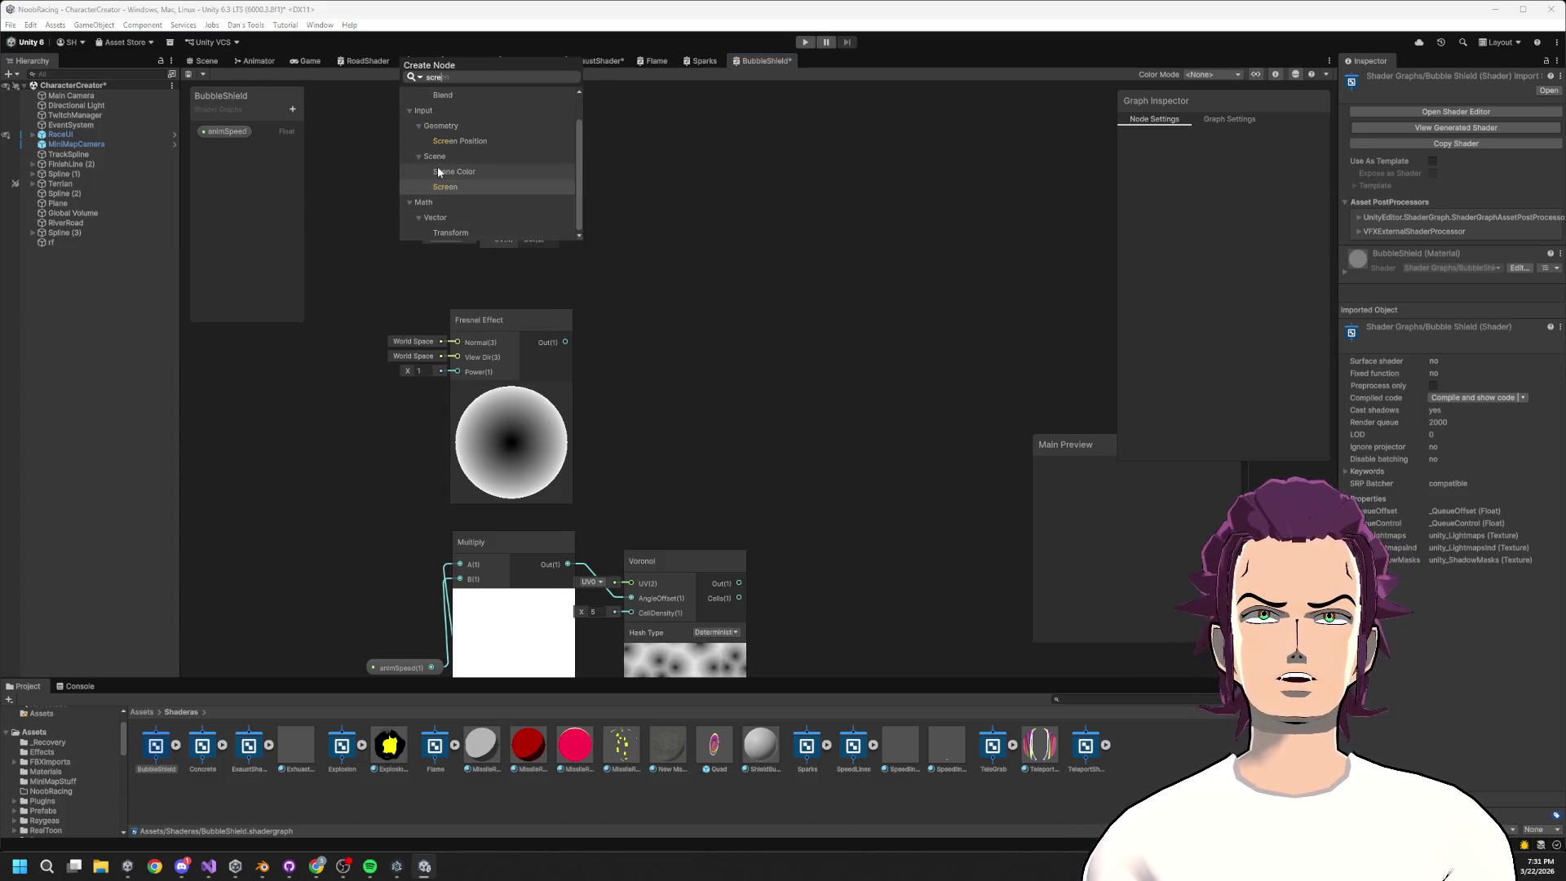
key("Return")
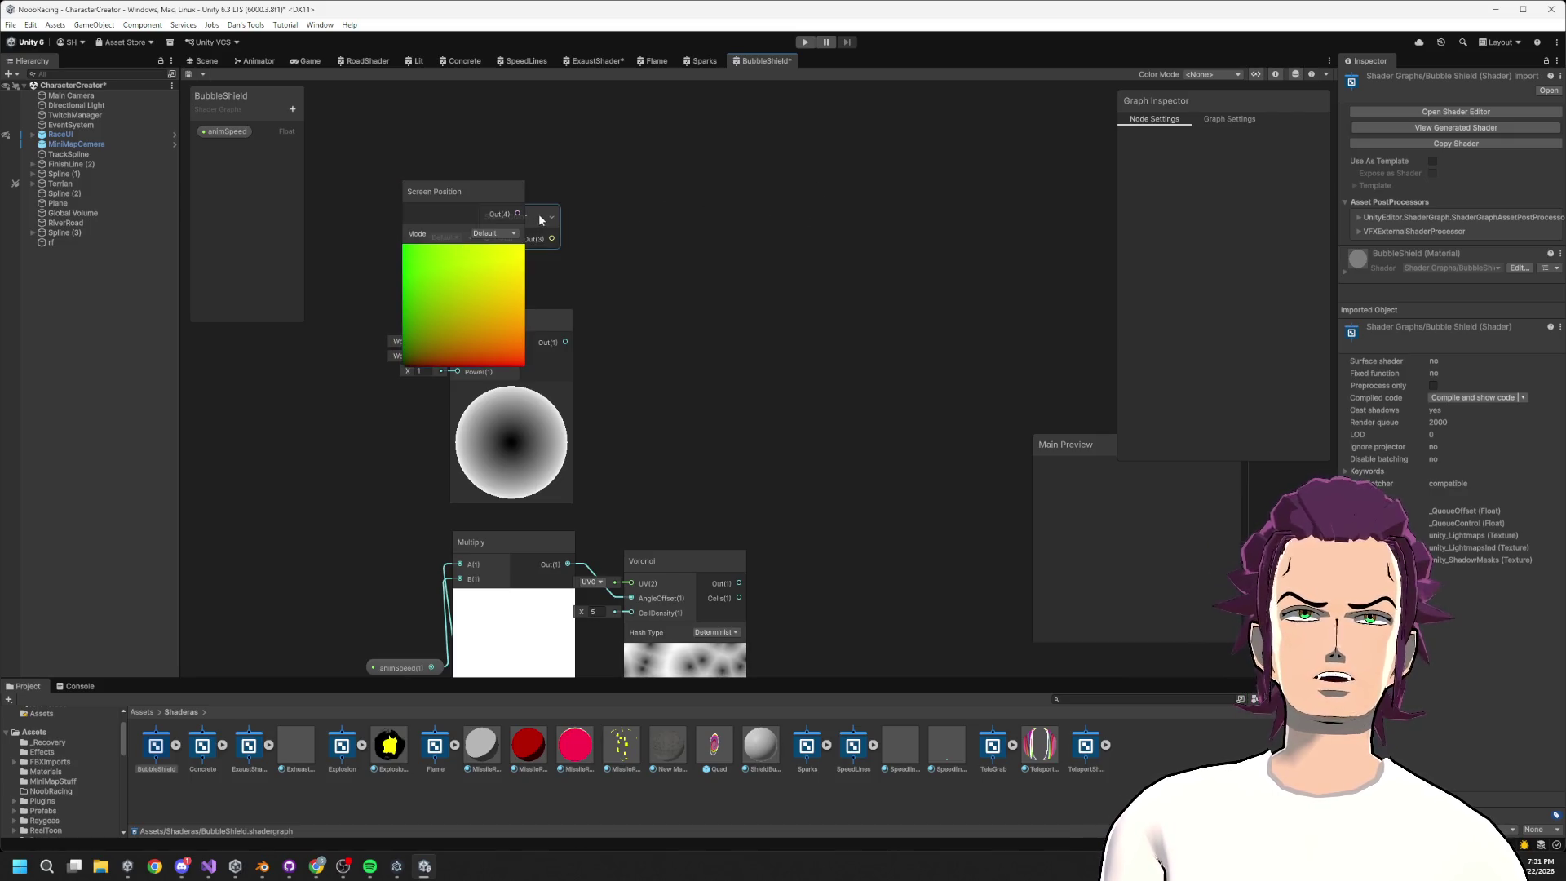
left_click_drag(539, 213, 786, 201)
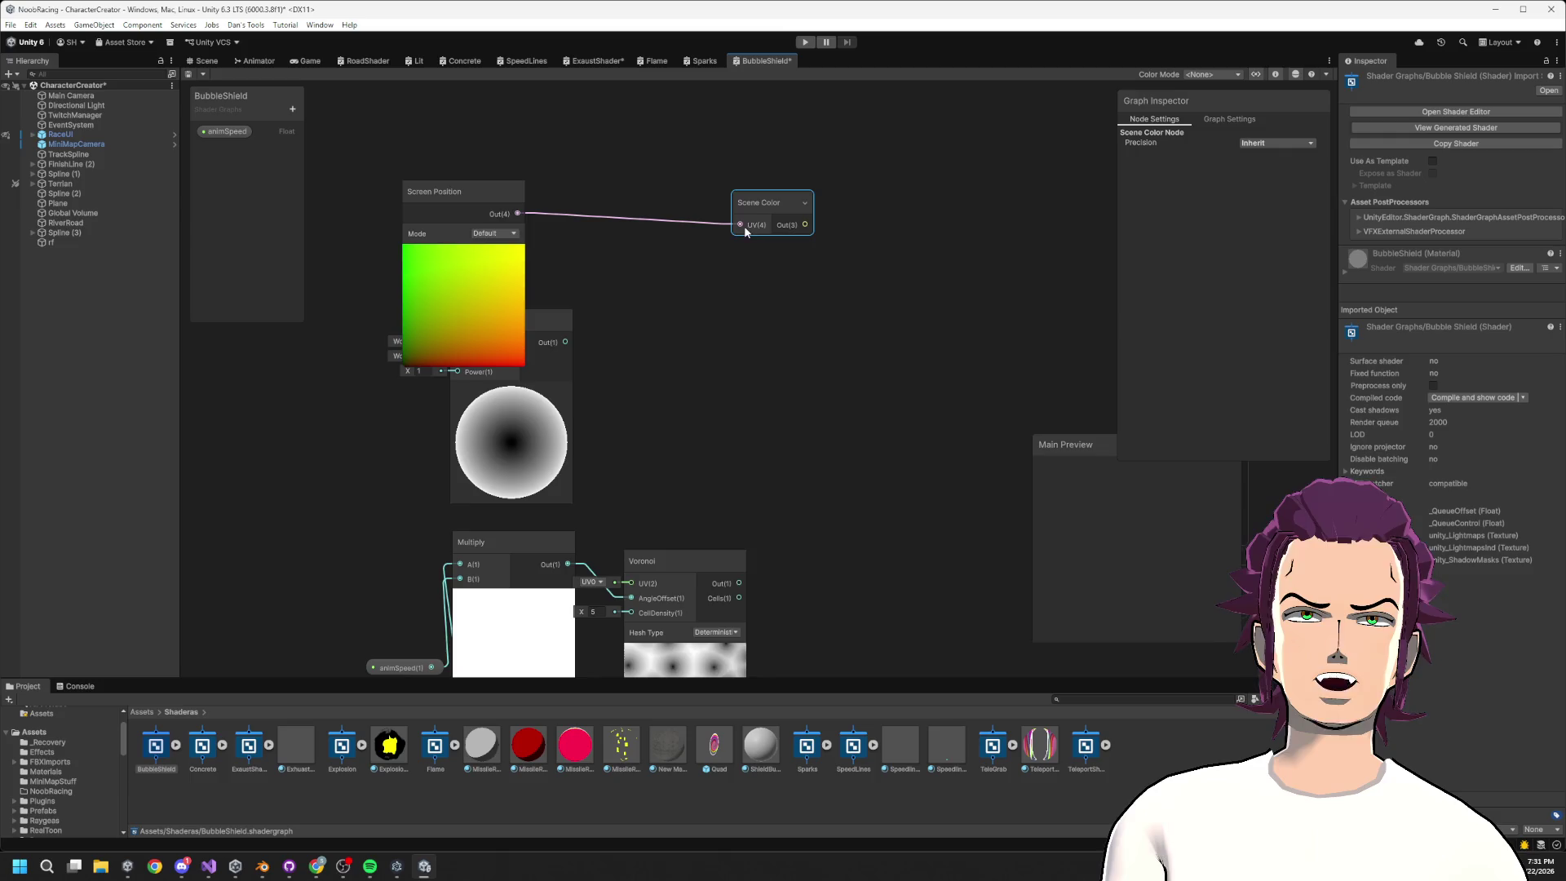
mouse_move(606, 160)
left_mouse_down()
mouse_move(928, 431)
mouse_move(946, 537)
mouse_move(920, 535)
left_mouse_up()
Set the BubbleShield Screen Position node's mode to Raw and save the graph
key("ctrl+s")
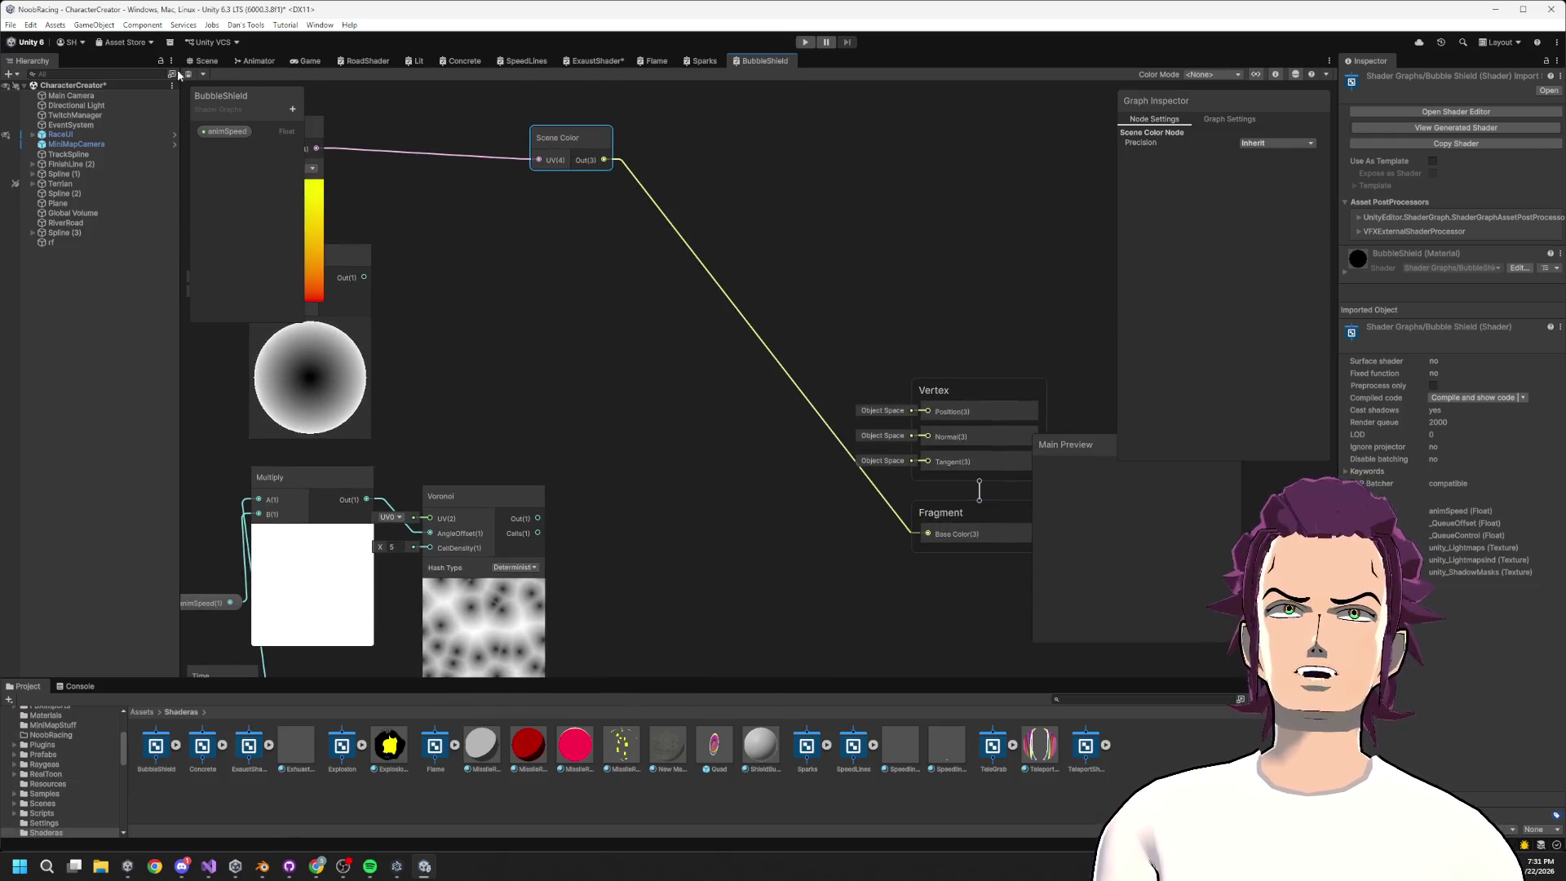
left_click(202, 62)
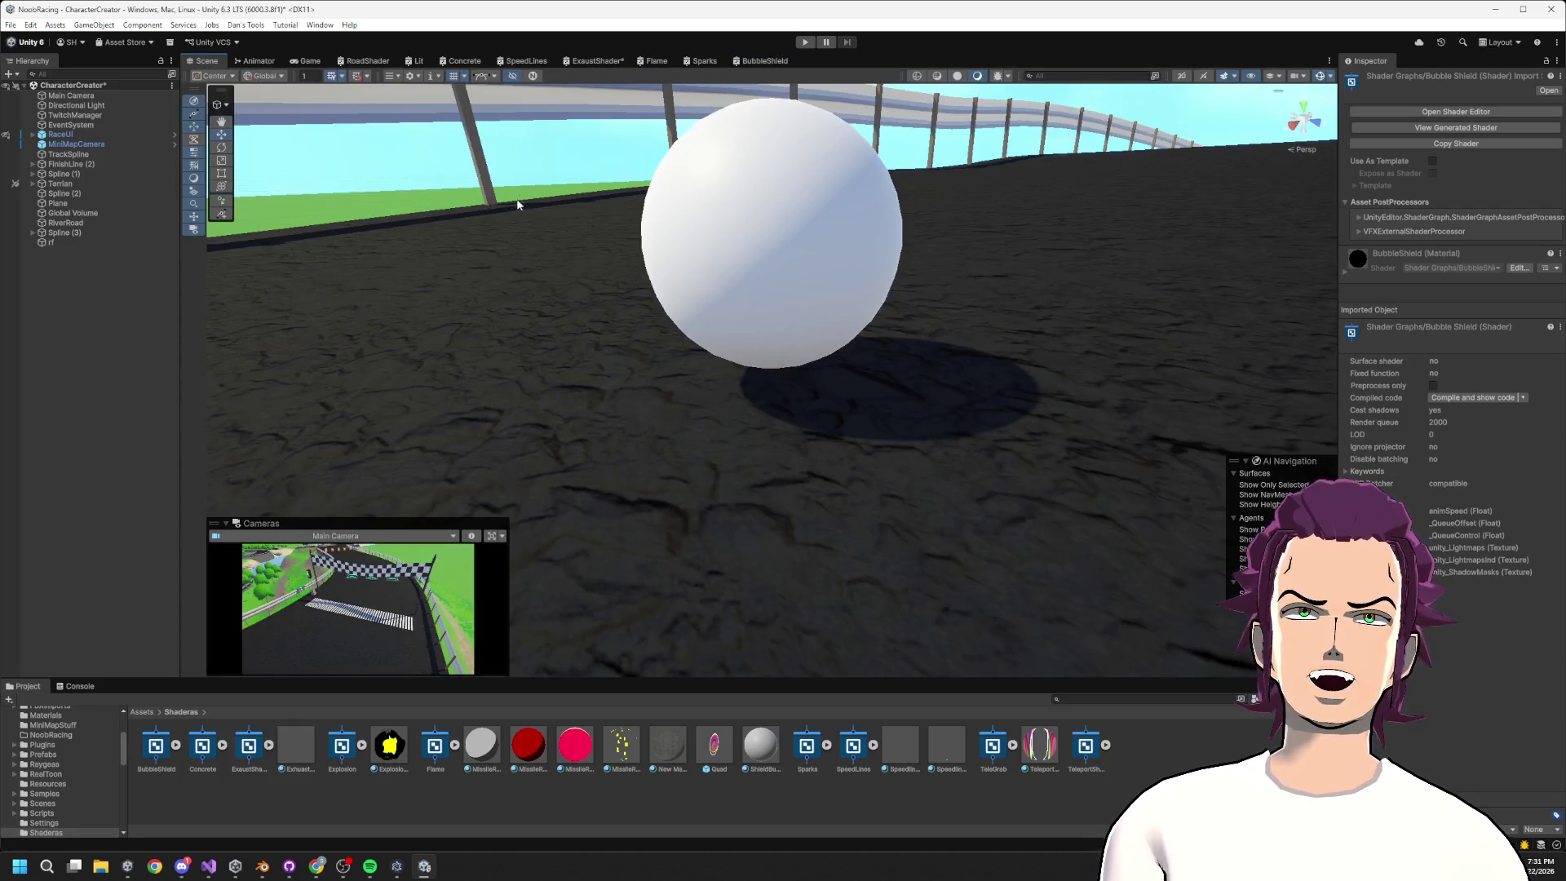
left_click(763, 62)
key("a")
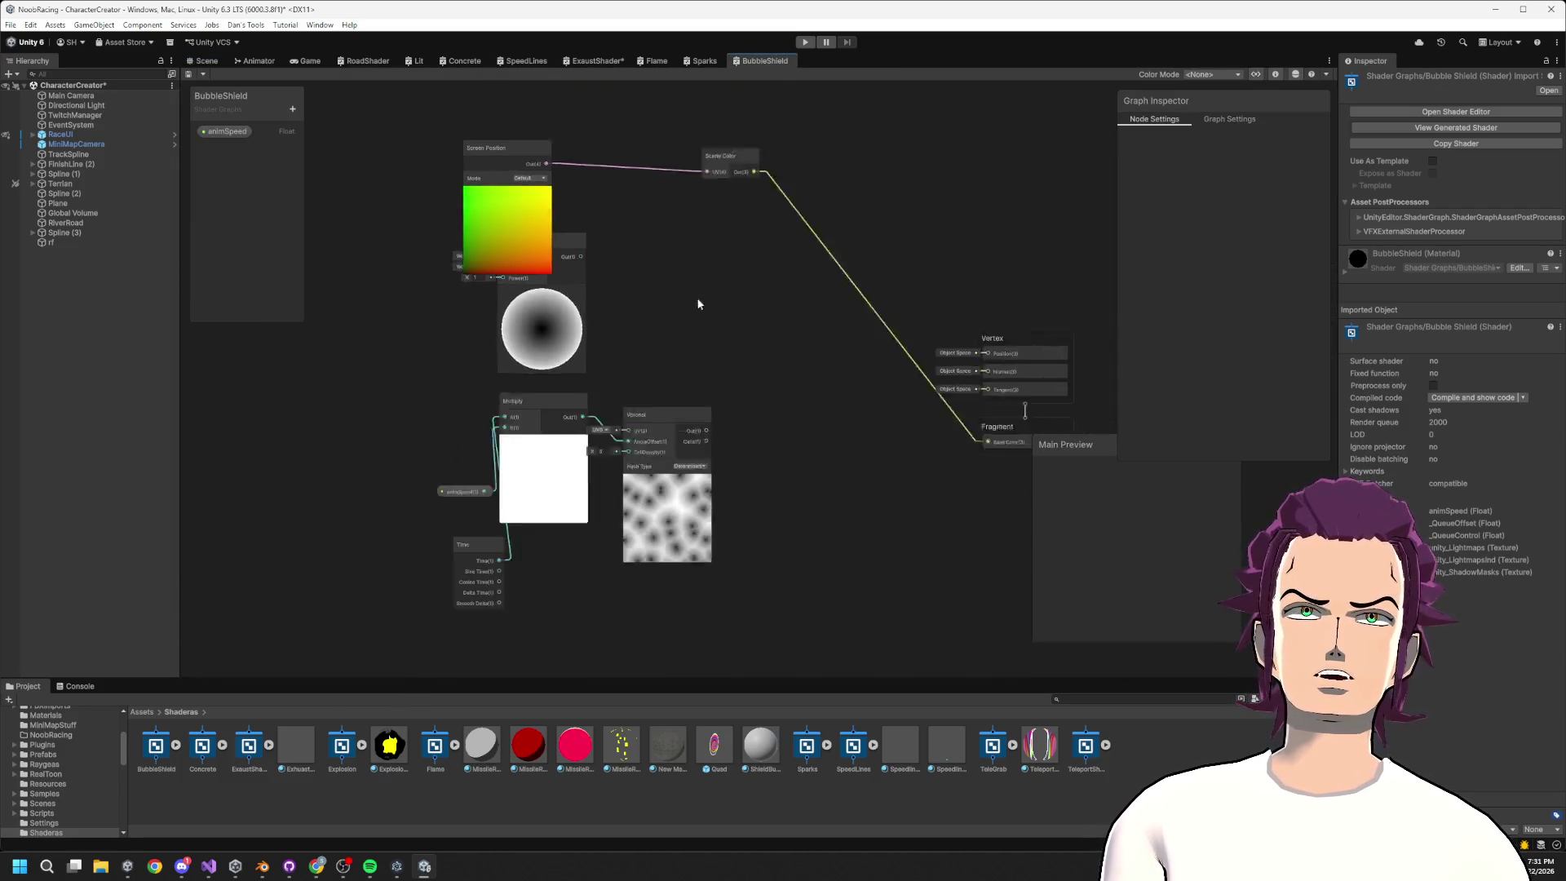
left_click(540, 241)
scroll(652, 196, "up", 5)
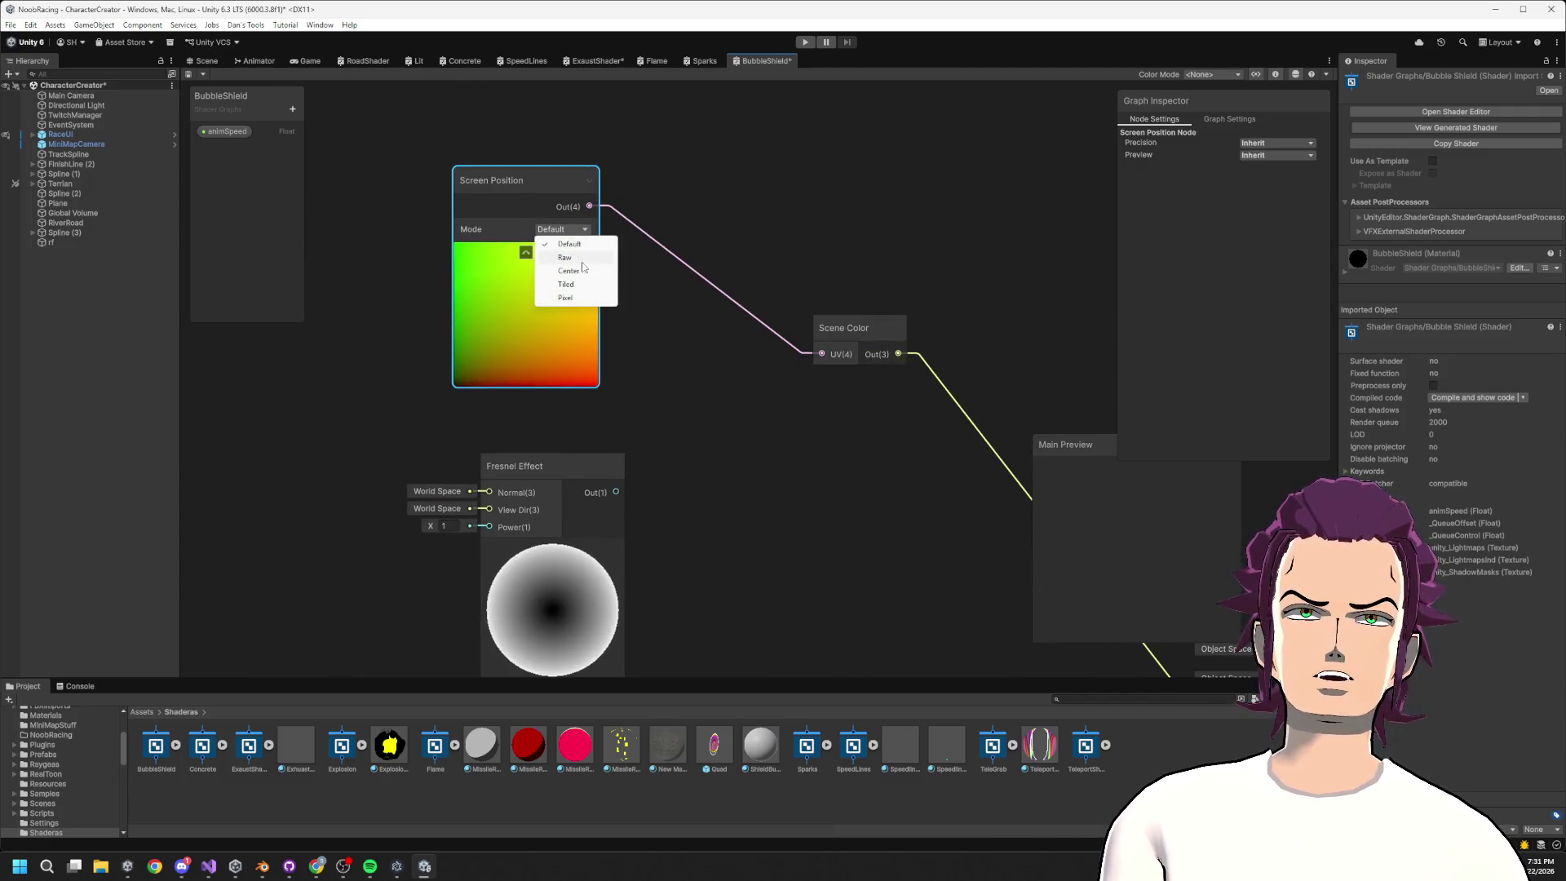
left_click(564, 257)
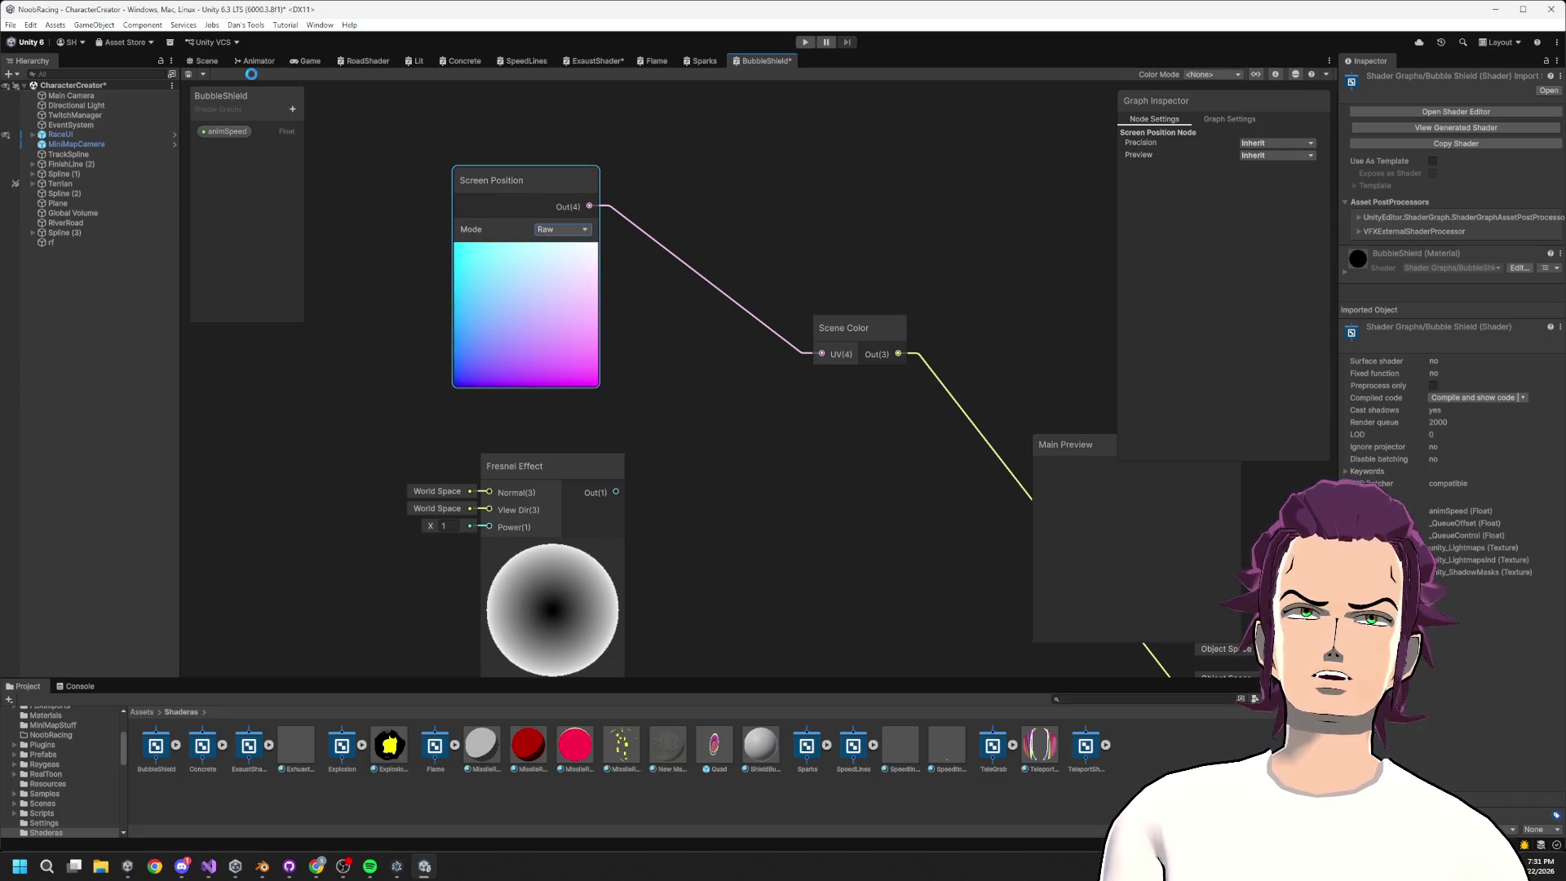
key("ctrl+s")
Save the pending ExaustShader changes and bring up the Sparks shader graph
left_click(210, 62)
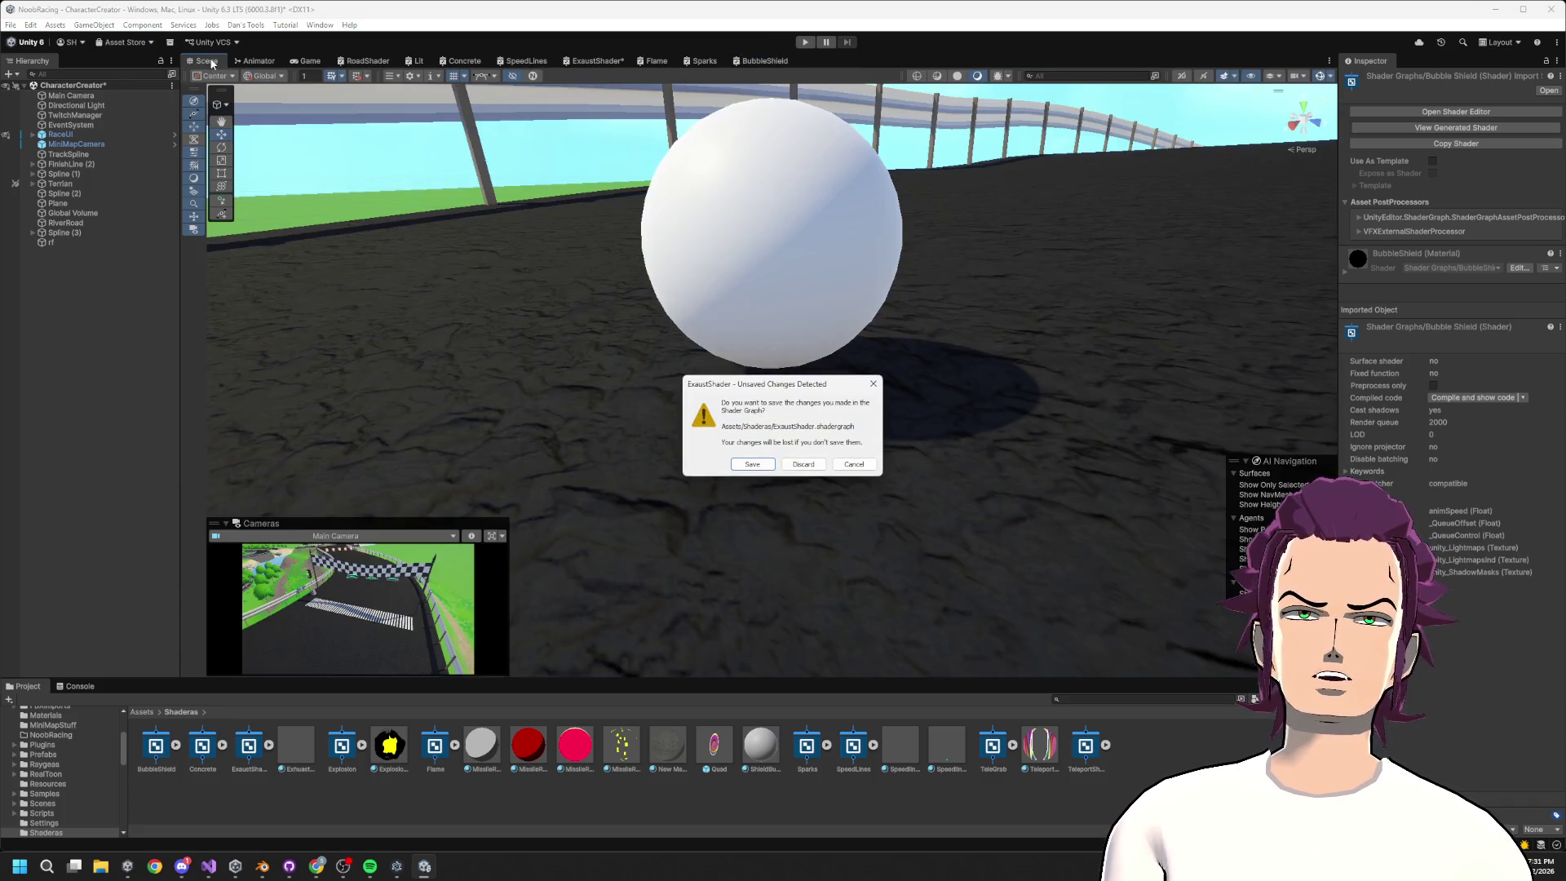
left_click(751, 464)
key("shift+space")
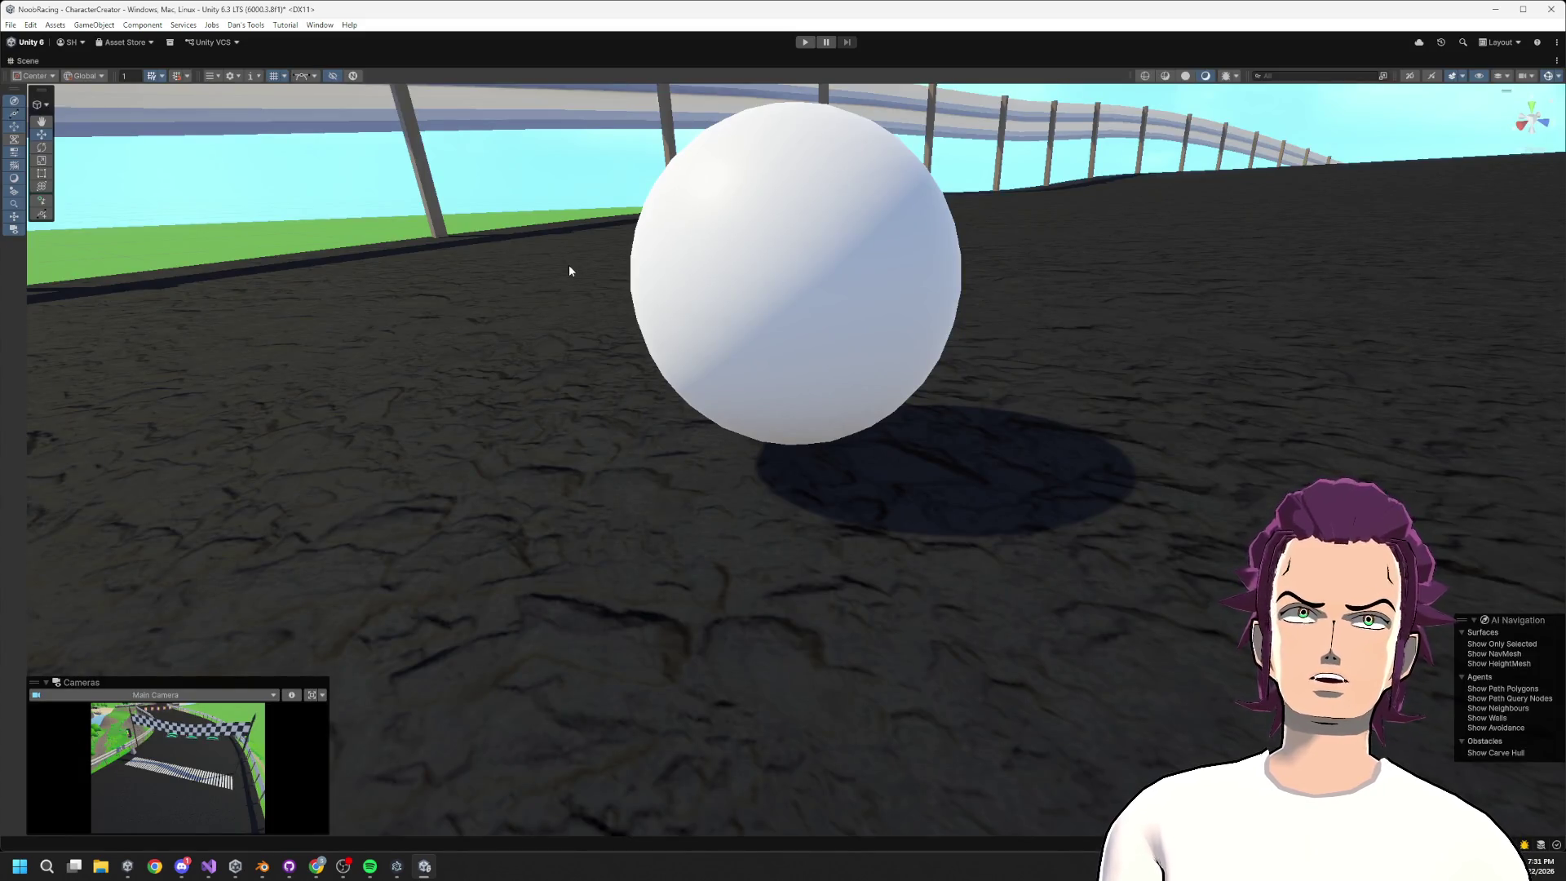
key("shift+space")
left_click(704, 62)
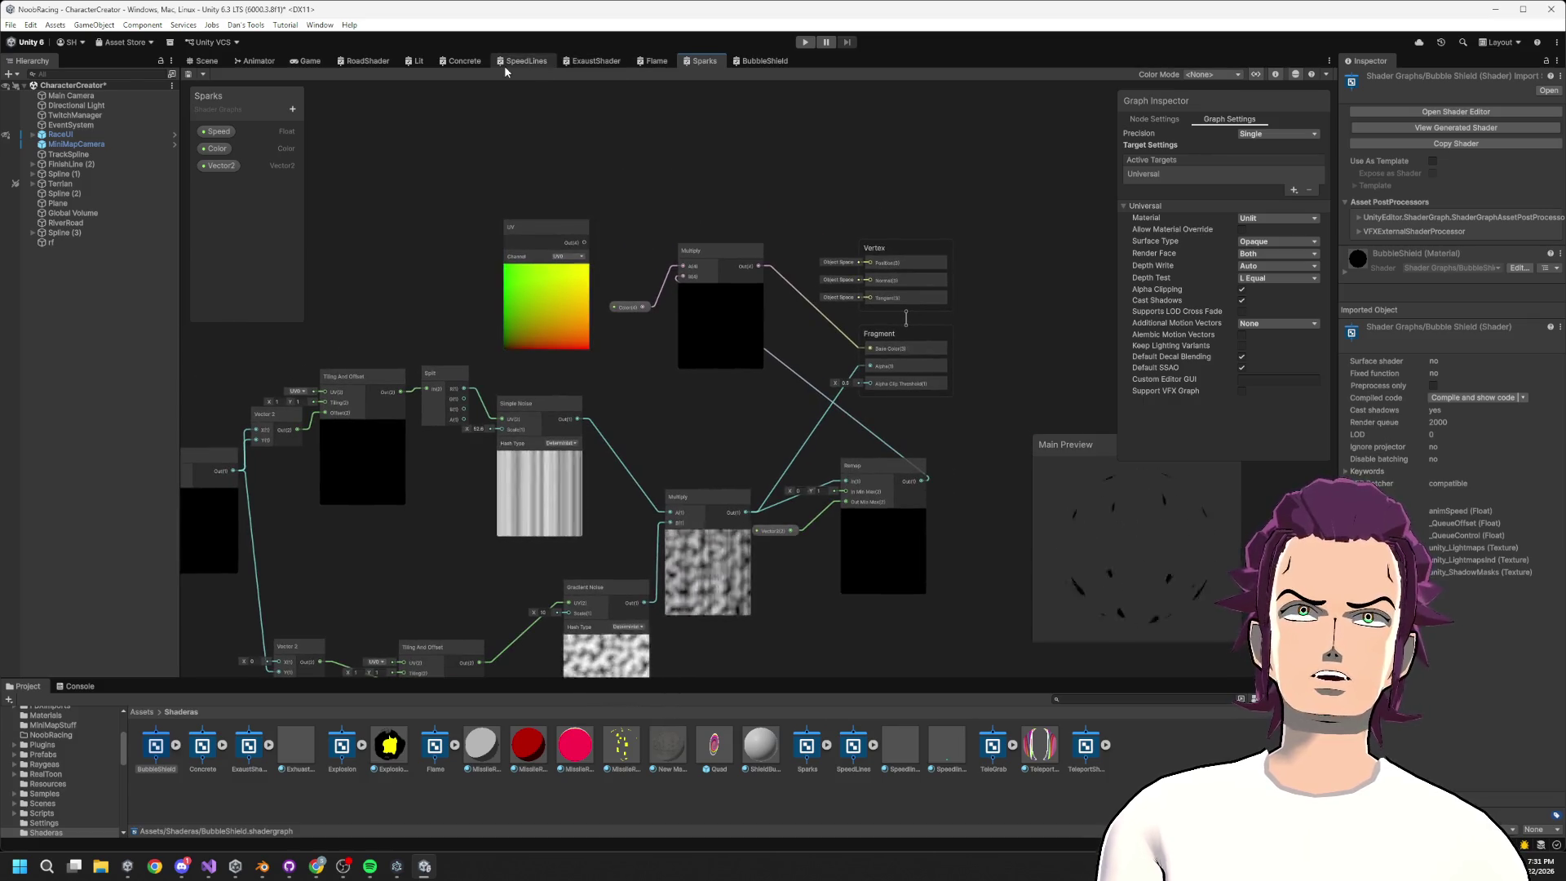
After checking ExaustShader, set BubbleShield's Screen Position mode back to Default
left_click(591, 60)
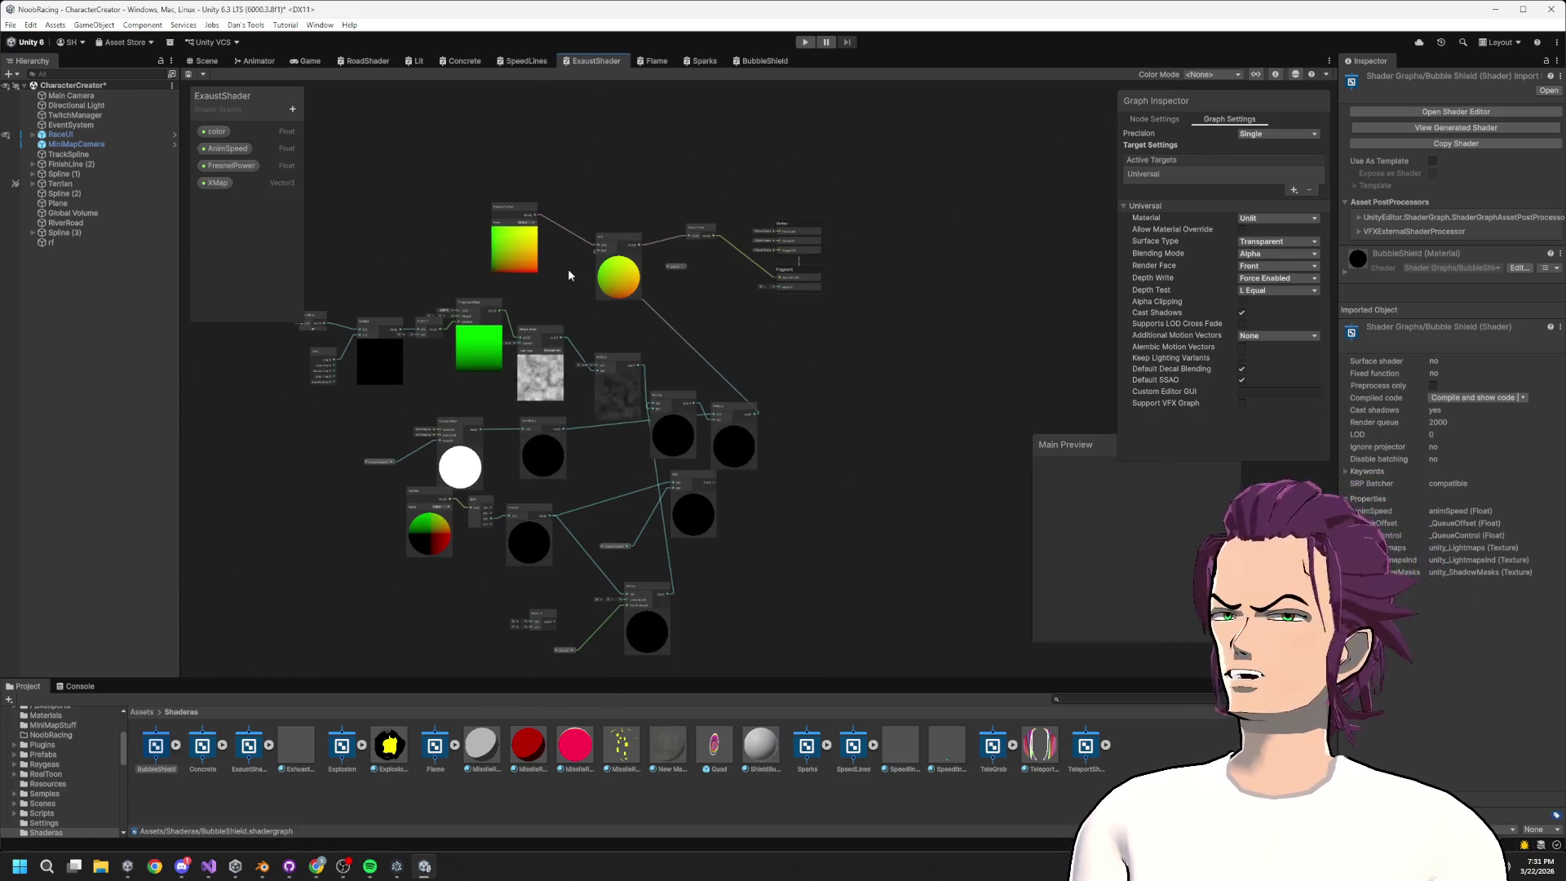
scroll(620, 342, "up", 5)
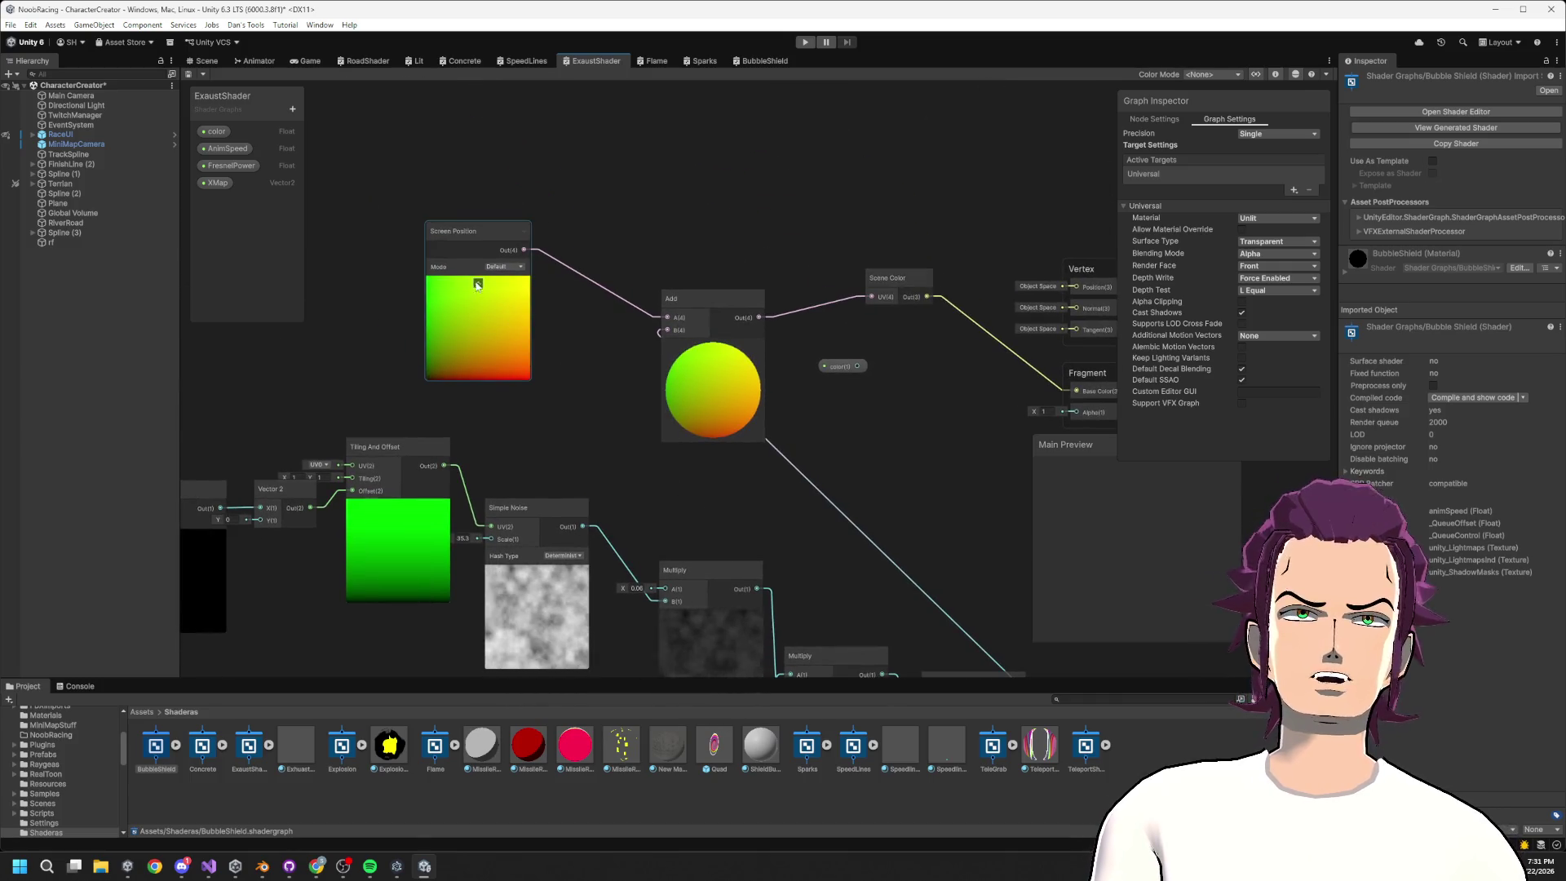
left_click(765, 61)
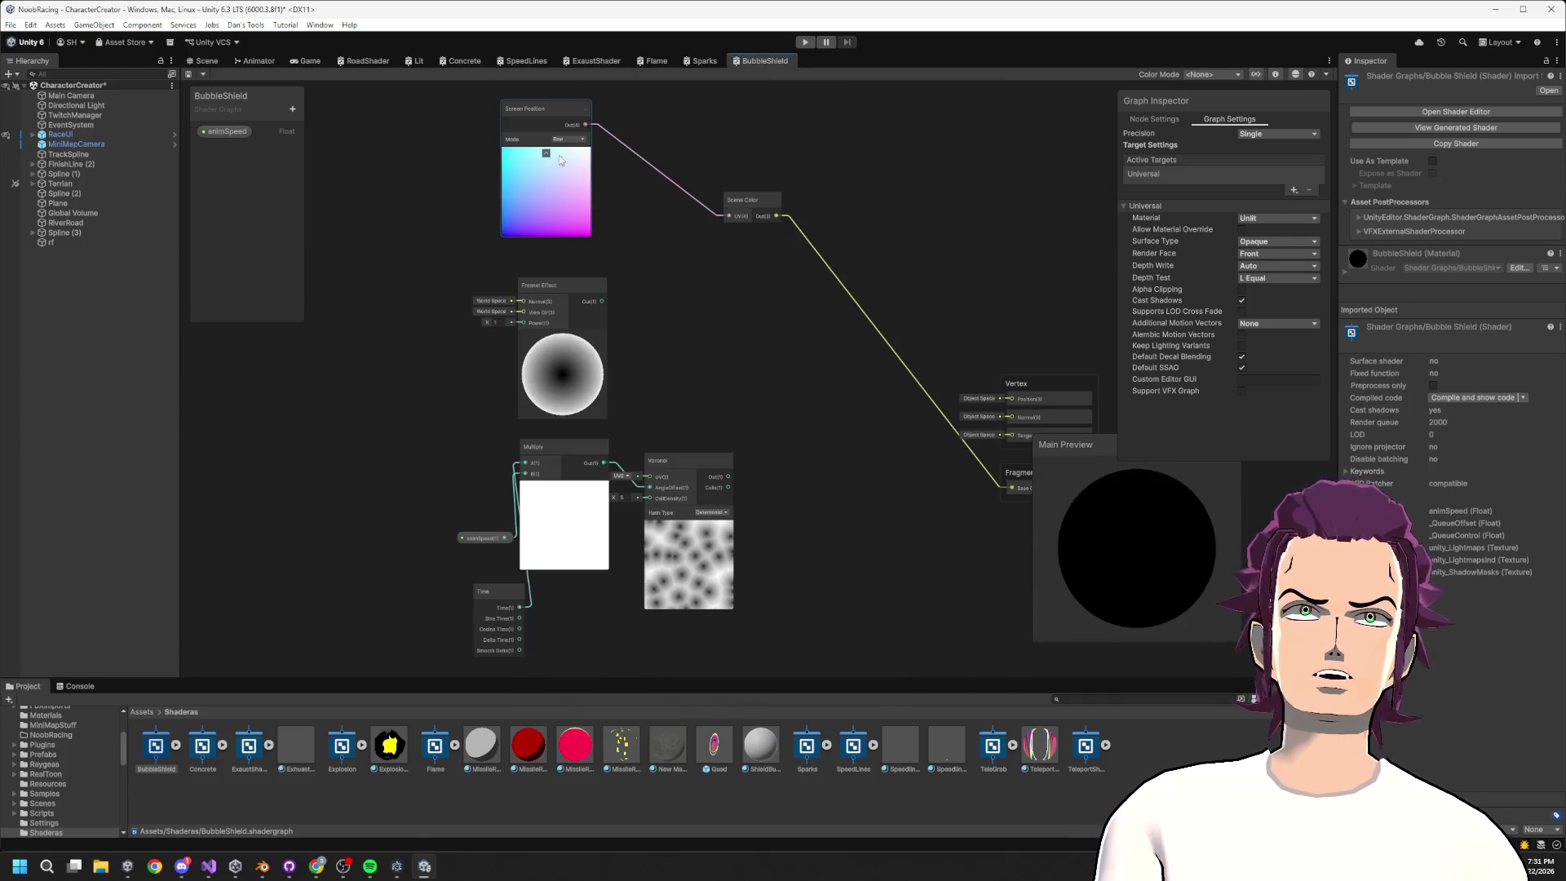
left_click(583, 152)
left_click_drag(704, 237, 609, 292)
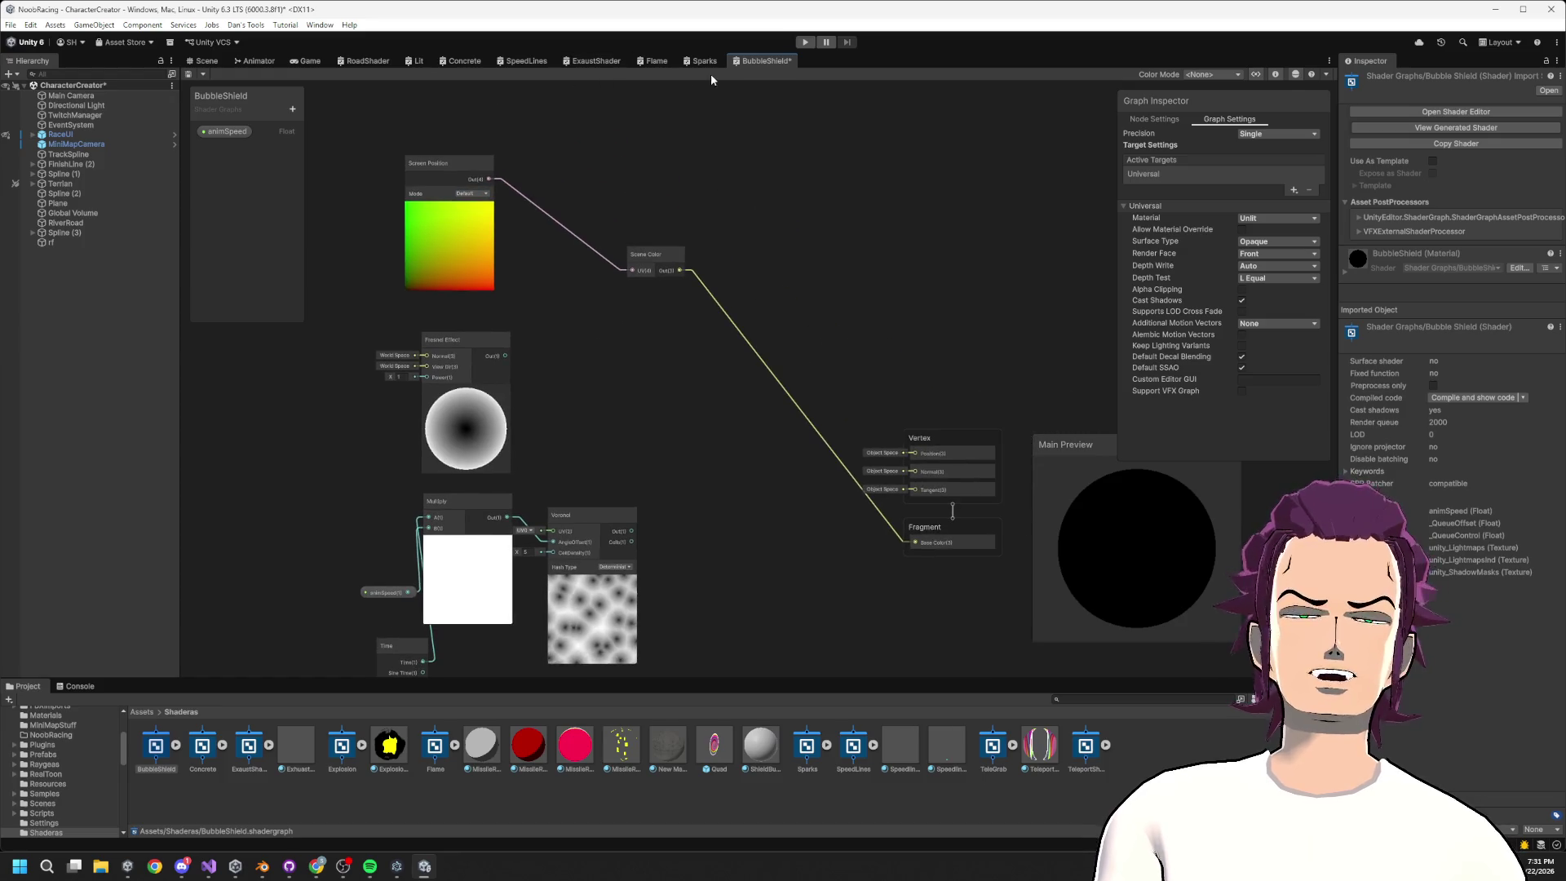
Look over the Sparks, Concrete and ExaustShader graphs, then view the 3D scene
left_click(688, 62)
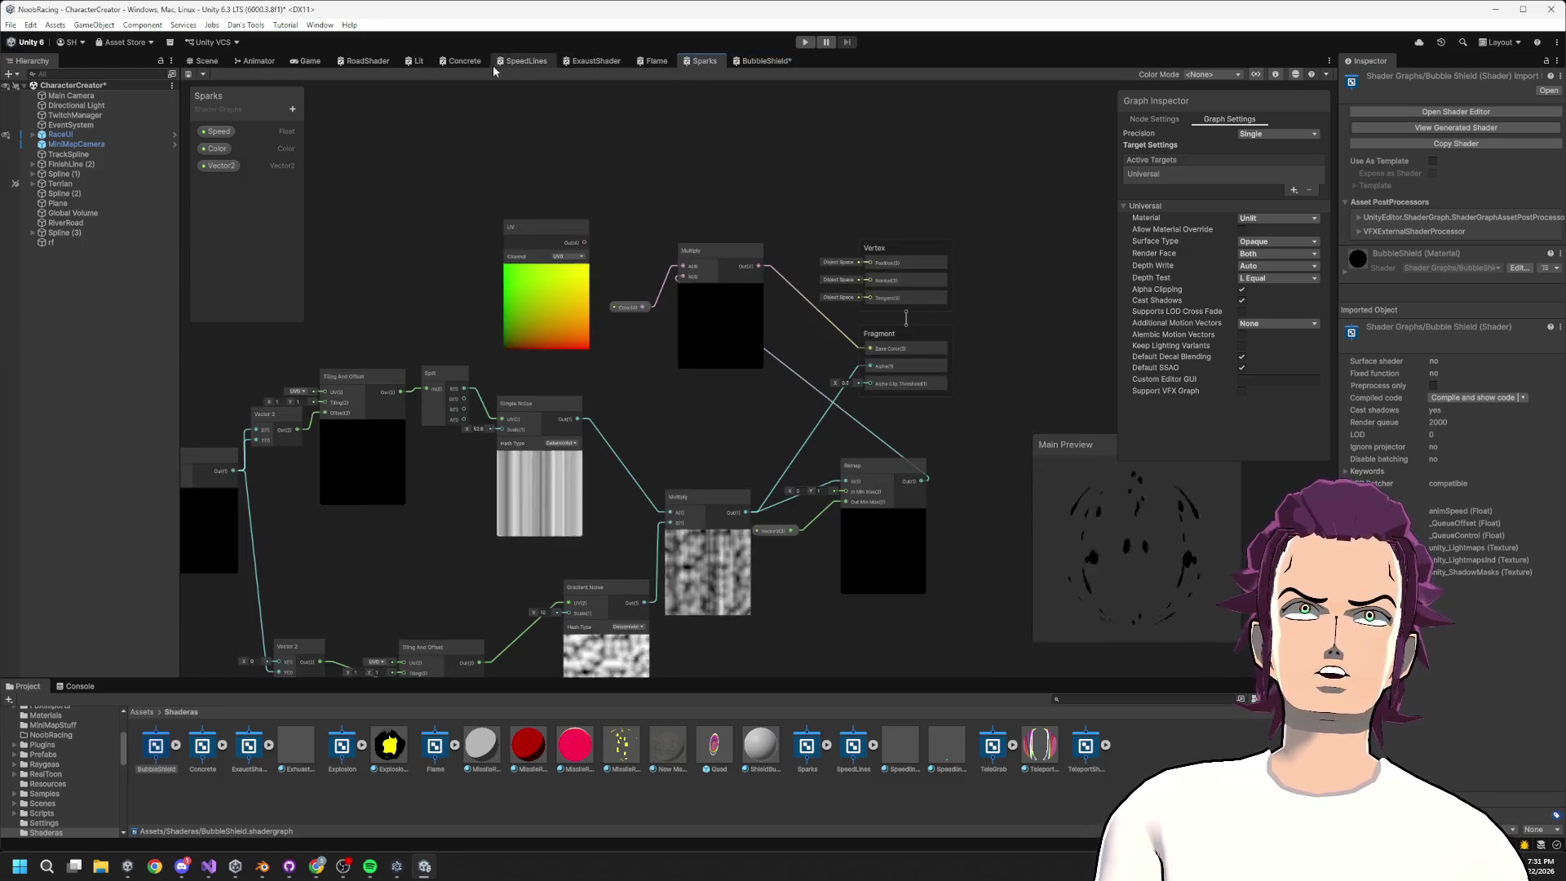
left_click(463, 61)
left_click(591, 61)
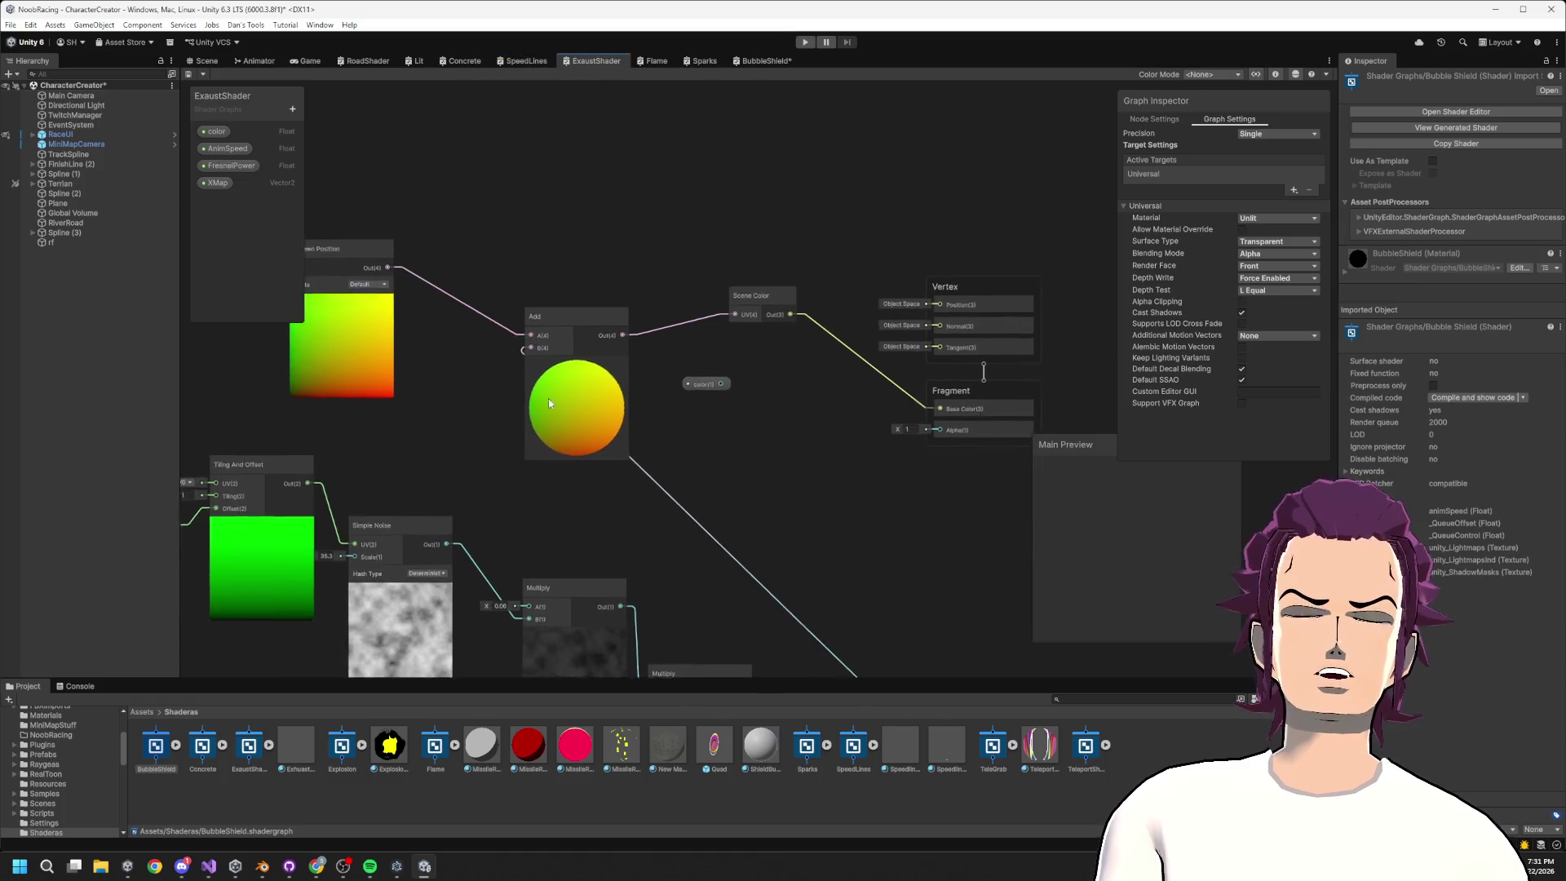
left_click_drag(656, 225, 657, 243)
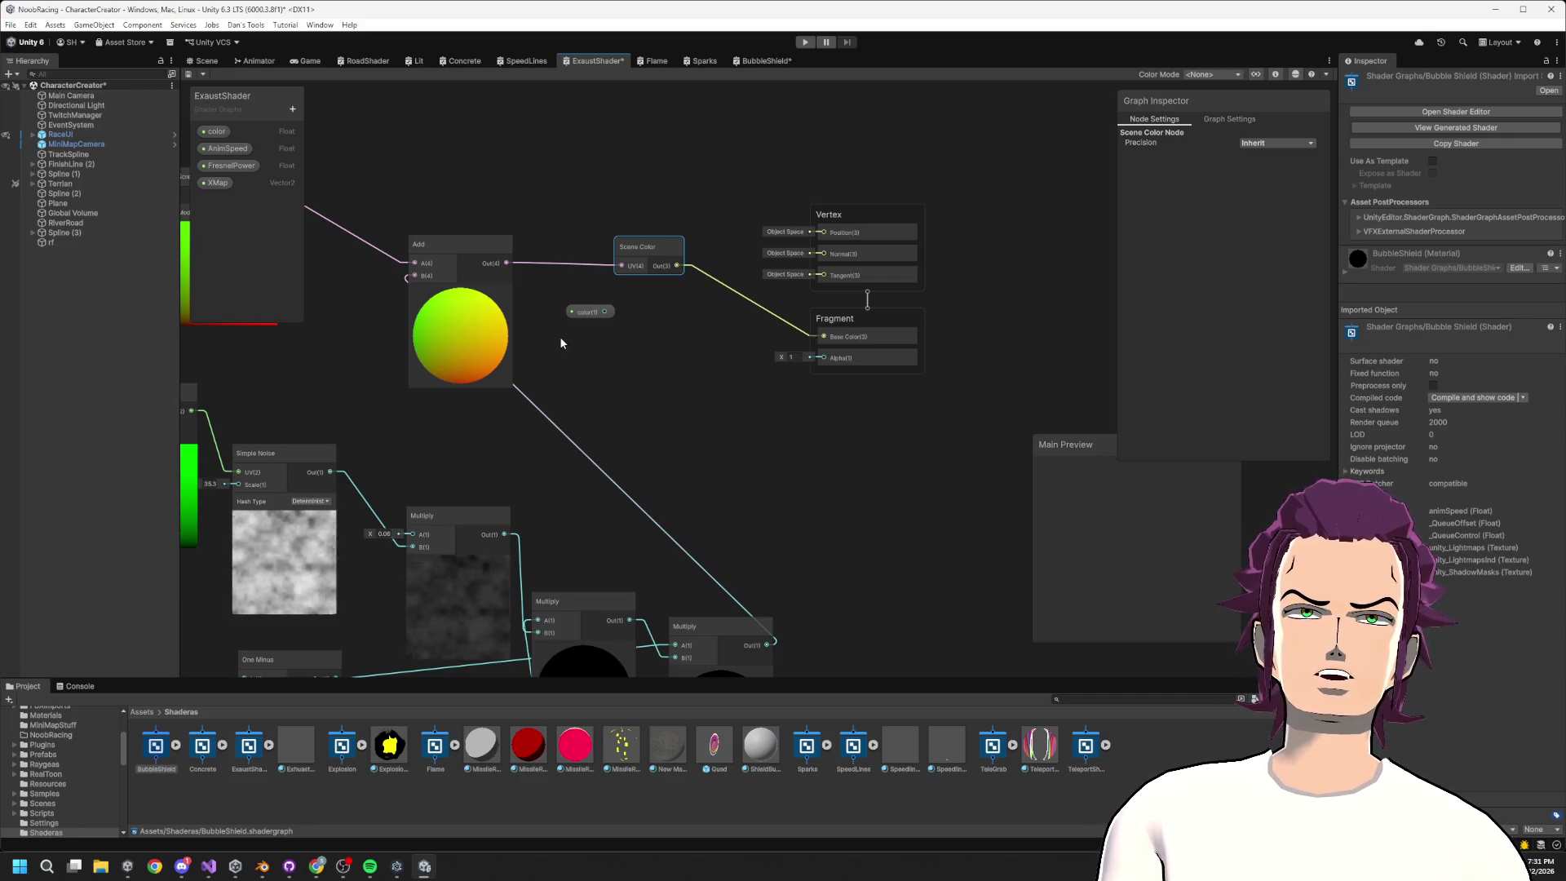
mouse_move(653, 252)
left_mouse_down()
mouse_move(687, 119)
mouse_move(742, 335)
mouse_move(590, 264)
left_mouse_up()
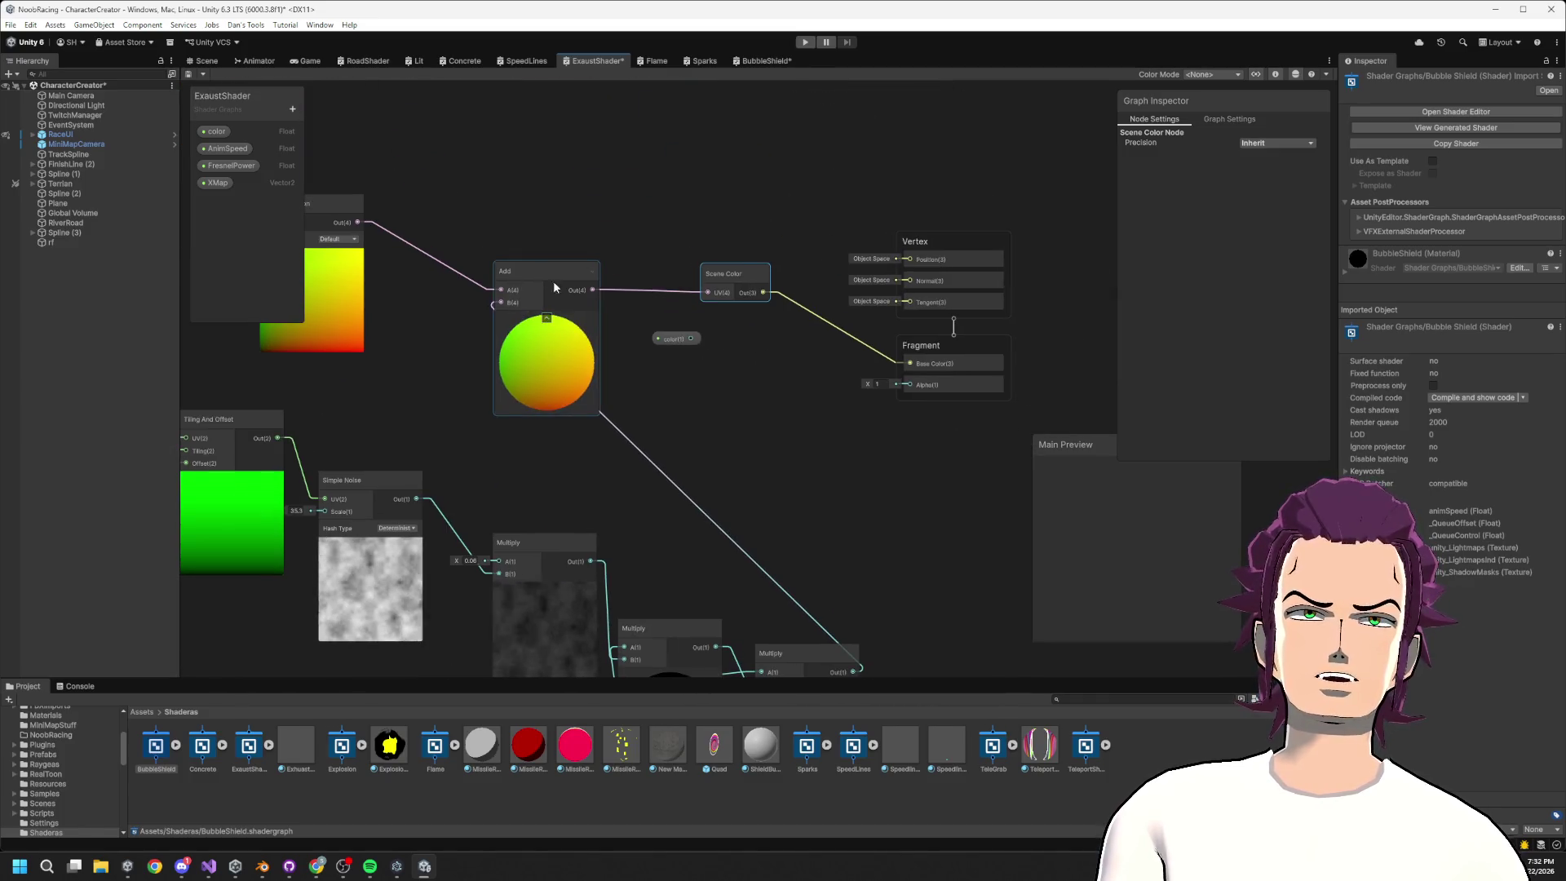
left_click(755, 64)
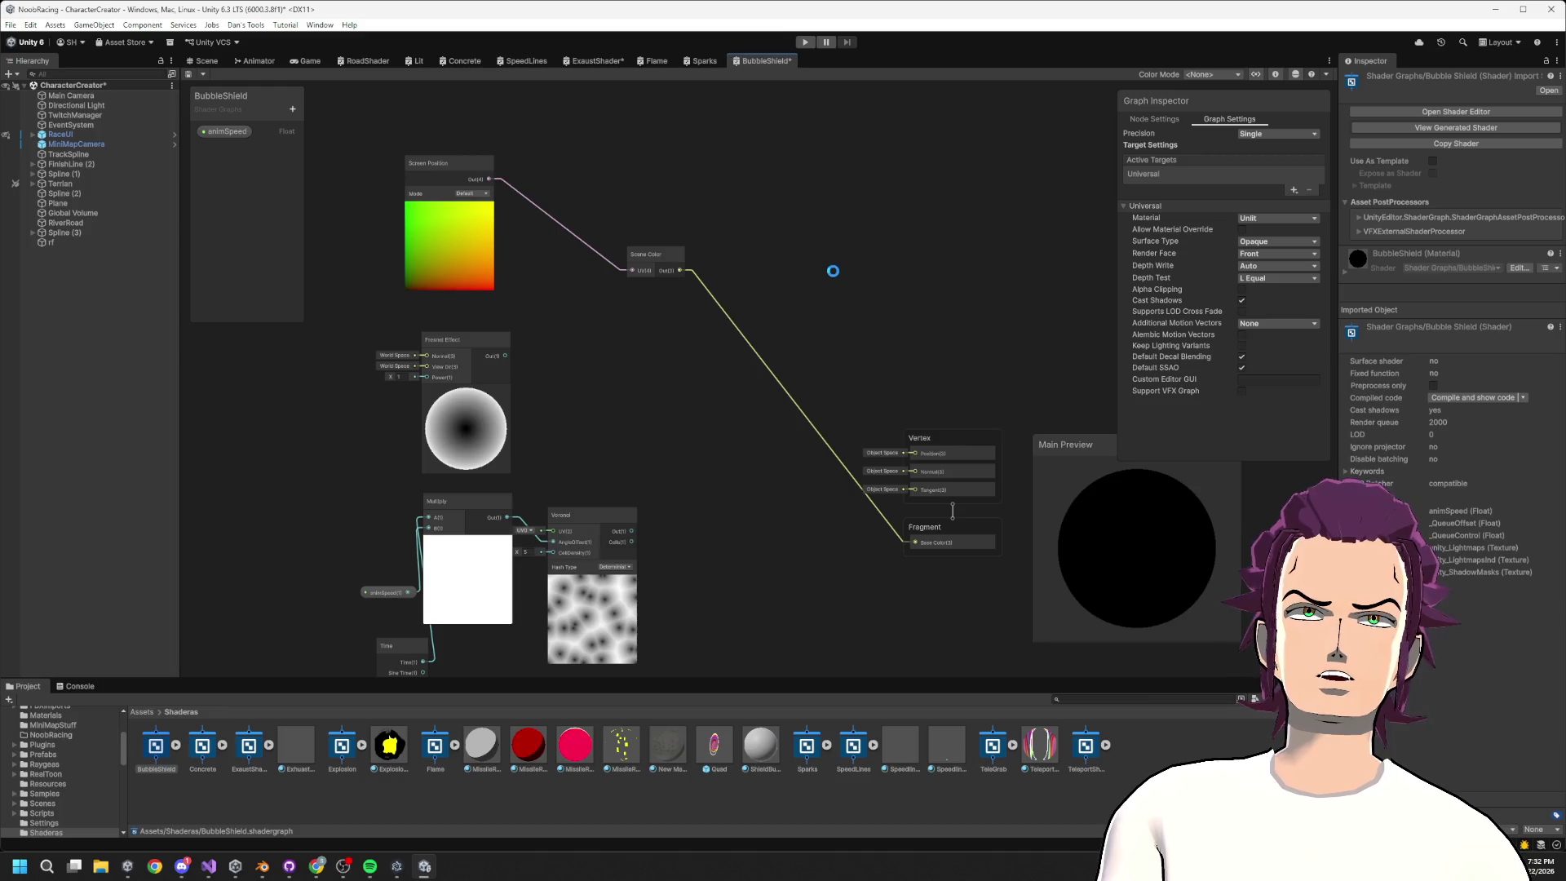
left_click(200, 62)
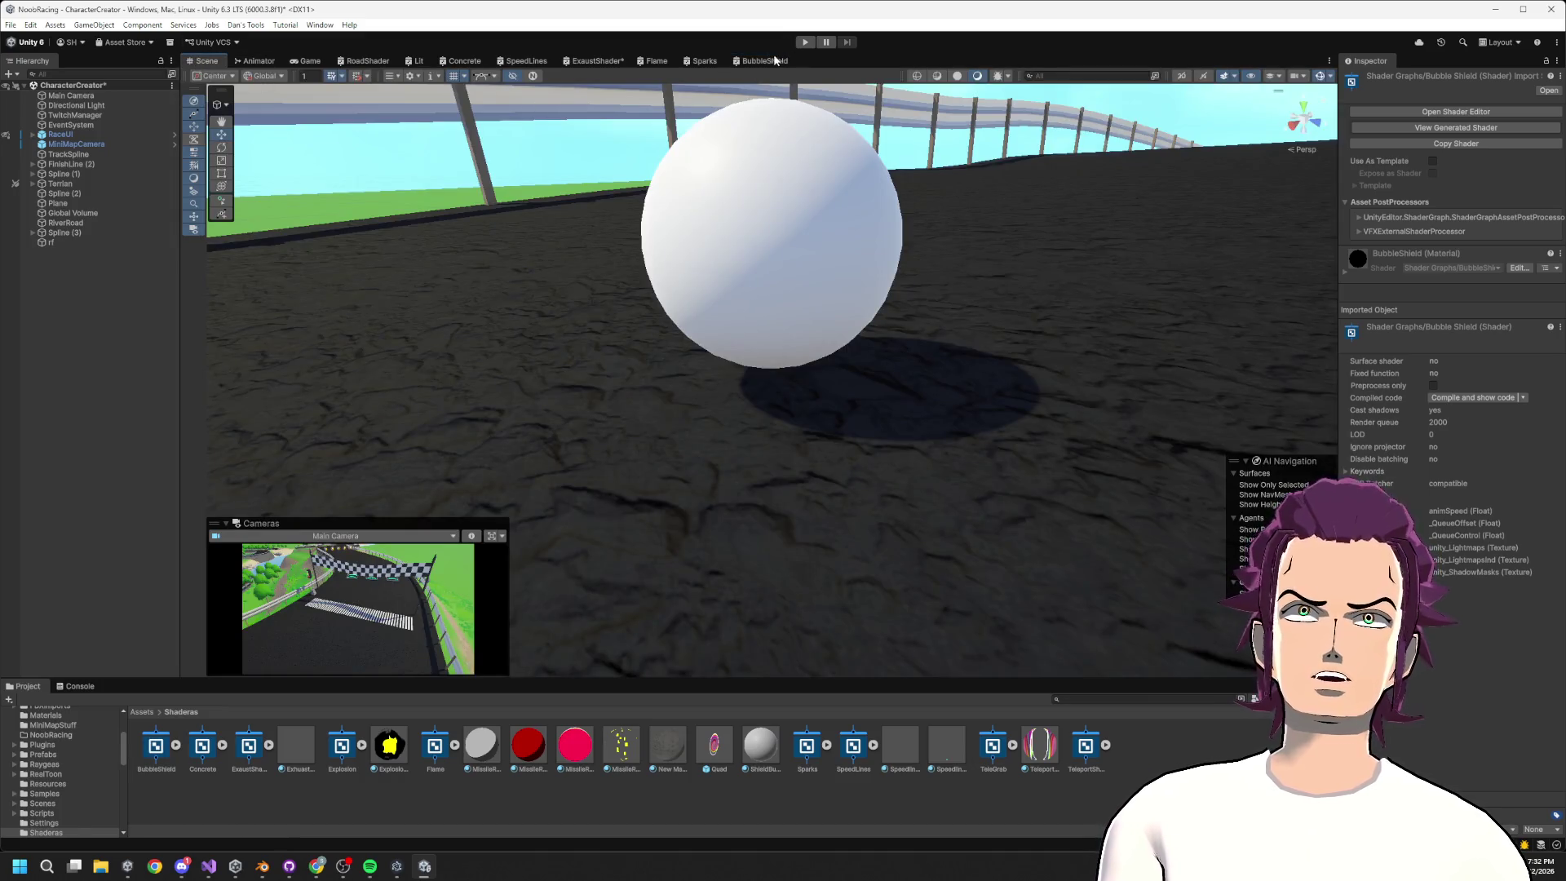